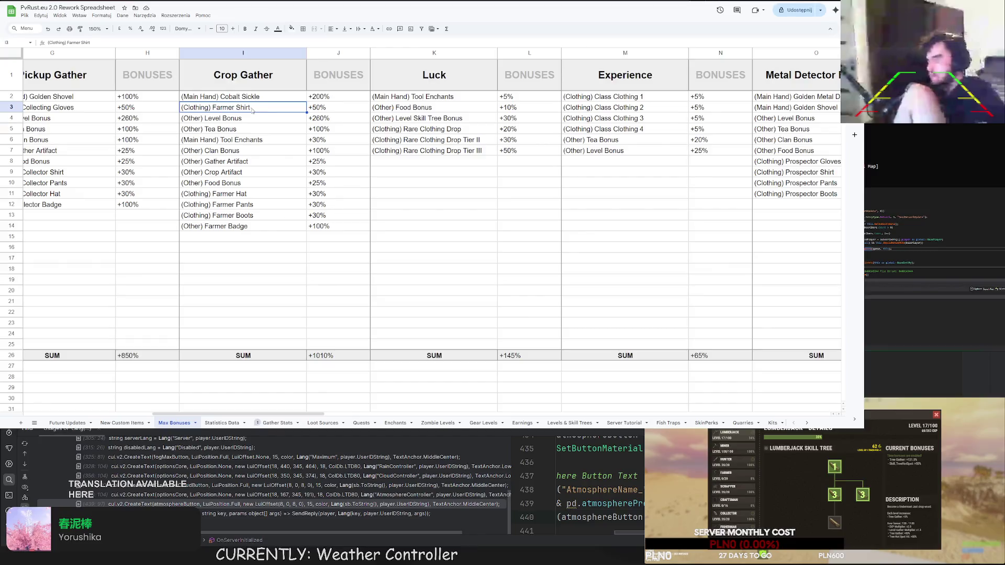
Label the Farmer Shirt as (TIER II).
{"action": "double_click", "coordinate": [257, 109]}
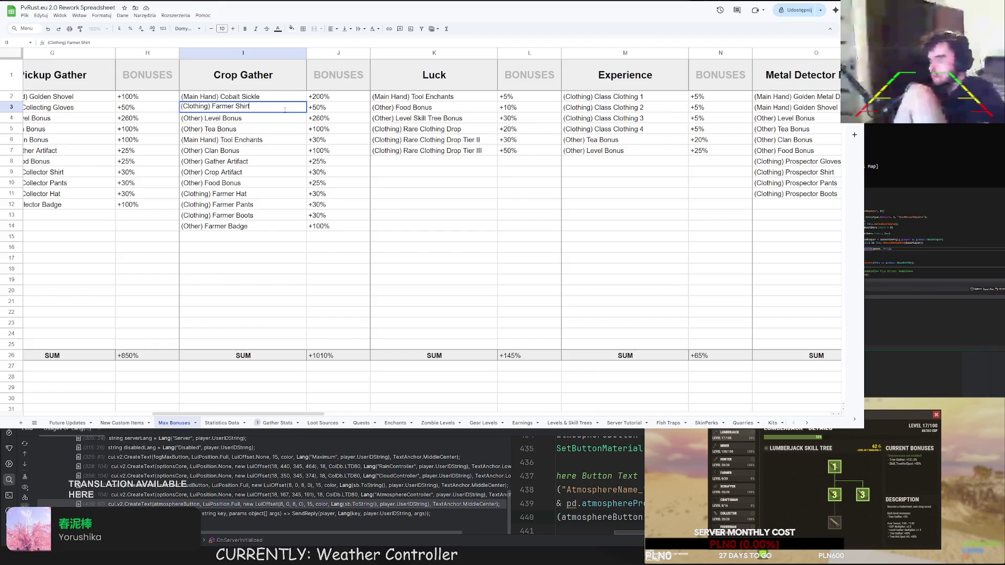
{"action": "type", "text": "()TIER III"}
{"action": "key", "text": "Return"}
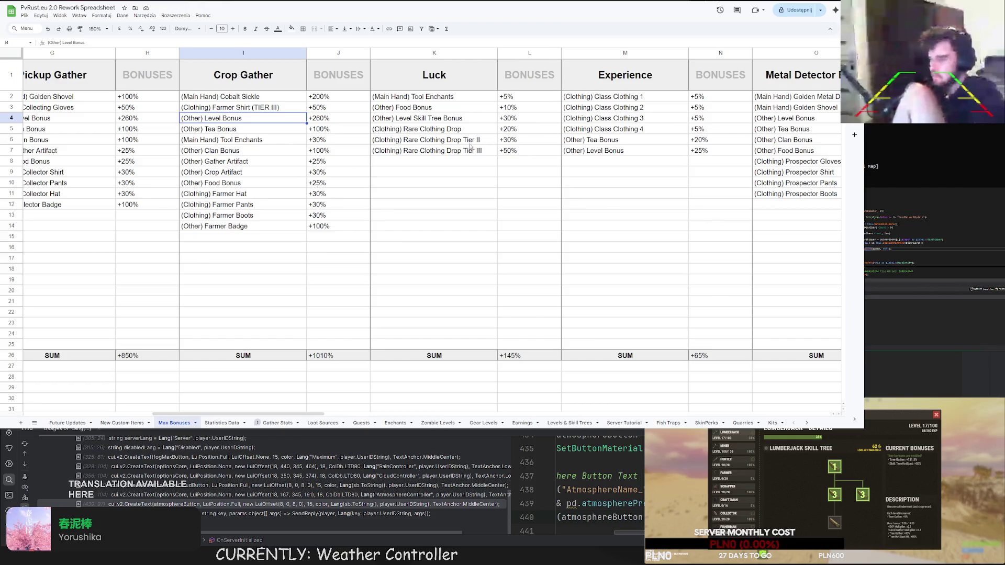
{"action": "double_click", "coordinate": [279, 108]}
{"action": "key", "text": "BackSpace"}
{"action": "key", "text": "Return"}
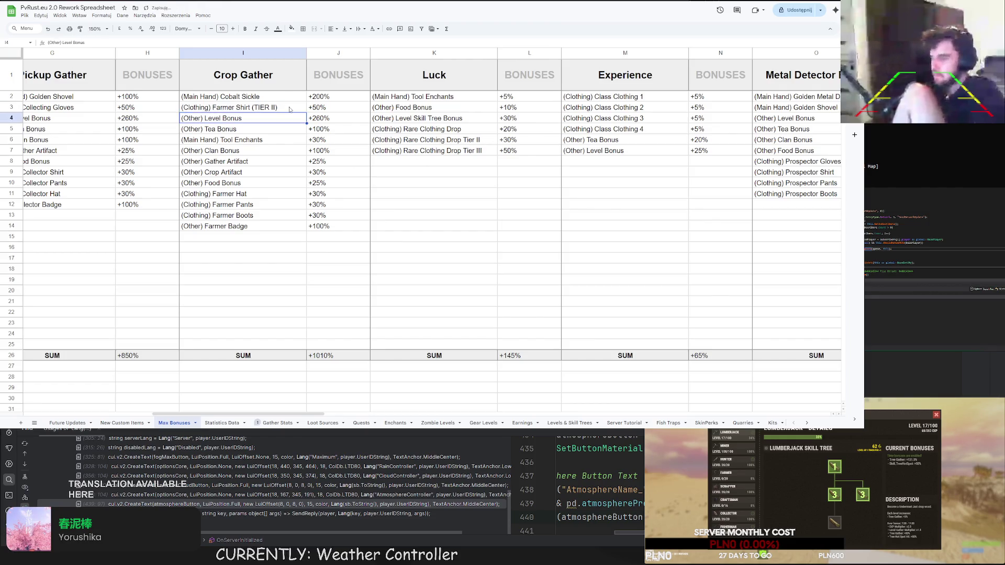
Append (TIER I) to the Farmer Hat label and copy that suffix.
{"action": "left_click", "coordinate": [249, 194]}
{"action": "left_click", "coordinate": [267, 108]}
{"action": "double_click", "coordinate": [265, 108]}
{"action": "left_click", "coordinate": [256, 196]}
{"action": "double_click", "coordinate": [256, 196]}
{"action": "type", "text": "(TIER I)"}
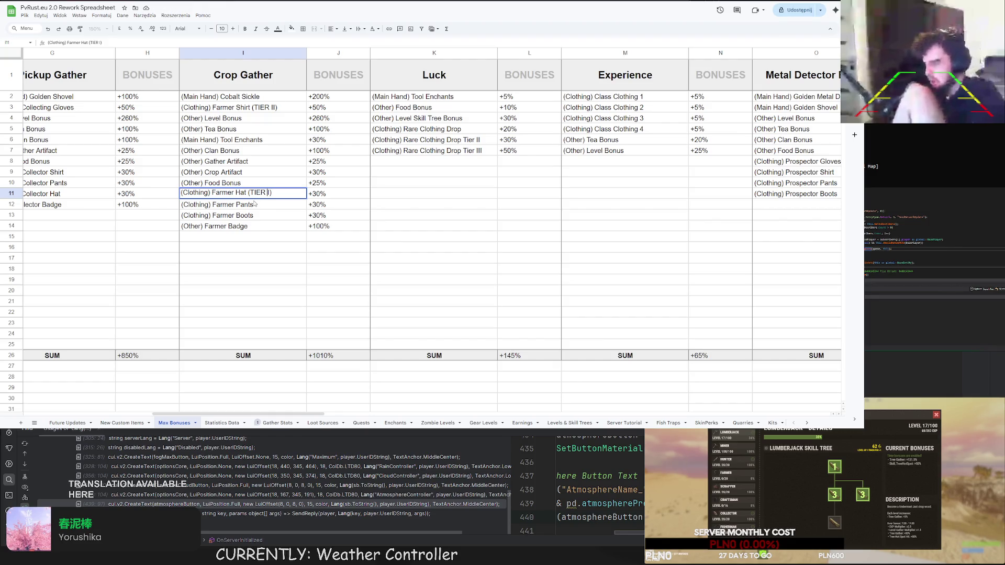
{"action": "left_click_drag", "start_coordinate": [280, 194], "coordinate": [245, 193]}
{"action": "key", "text": "ctrl+c"}
Paste the (TIER I) suffix onto the Farmer Pants and Farmer Boots labels.
{"action": "double_click", "coordinate": [261, 204]}
{"action": "key", "text": "ctrl+v"}
{"action": "key", "text": "Return"}
{"action": "left_click", "coordinate": [267, 219]}
{"action": "double_click", "coordinate": [267, 216]}
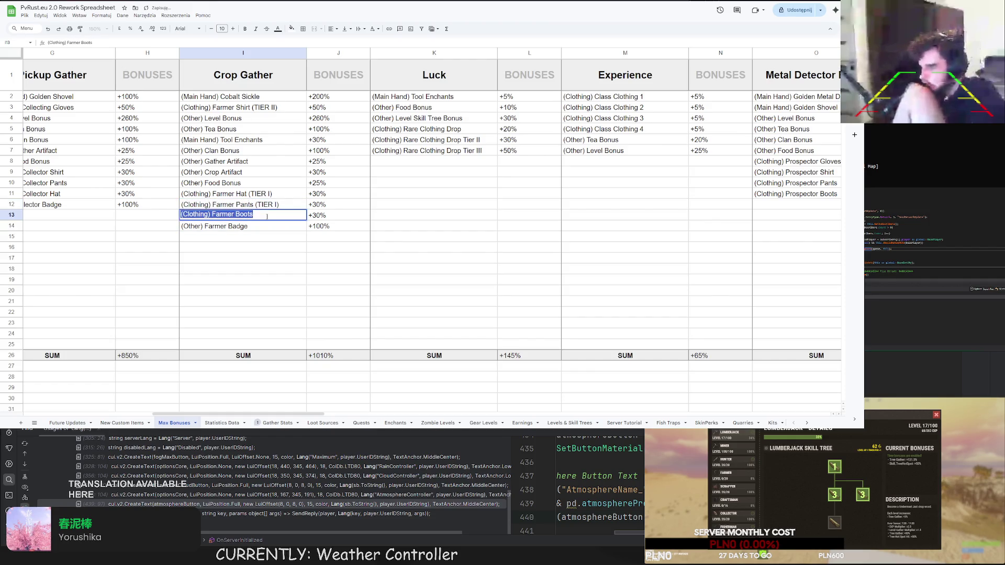
{"action": "key", "text": "ctrl+v"}
{"action": "key", "text": "Return"}
{"action": "key", "text": "Down"}
Change the Tier II drop bonus from 30% to 50%.
{"action": "left_click", "coordinate": [447, 139]}
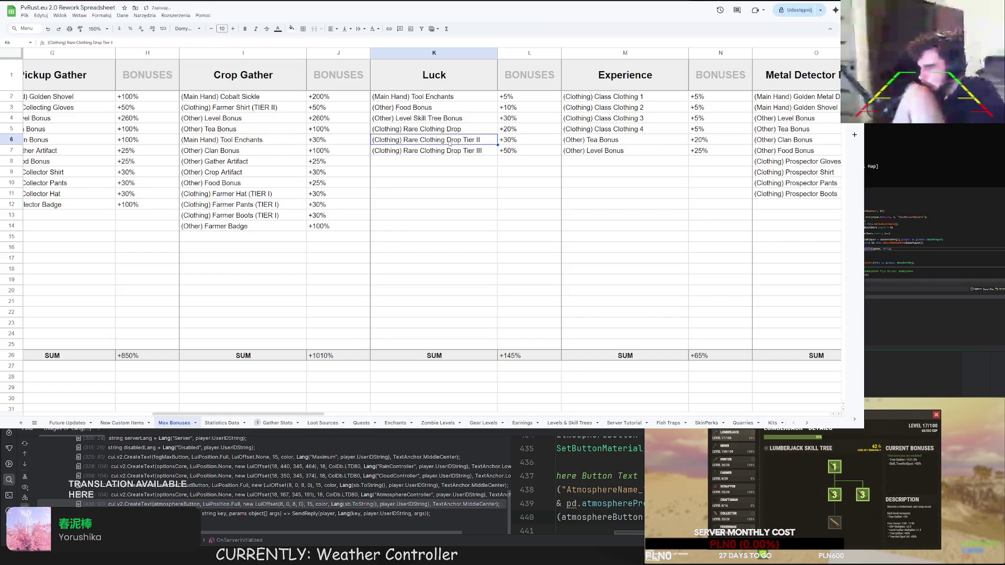
{"action": "double_click", "coordinate": [510, 140]}
{"action": "key", "text": "BackSpace"}
{"action": "key", "text": "BackSpace"}
{"action": "key", "text": "BackSpace"}
{"action": "type", "text": "50%"}
{"action": "key", "text": "Return"}
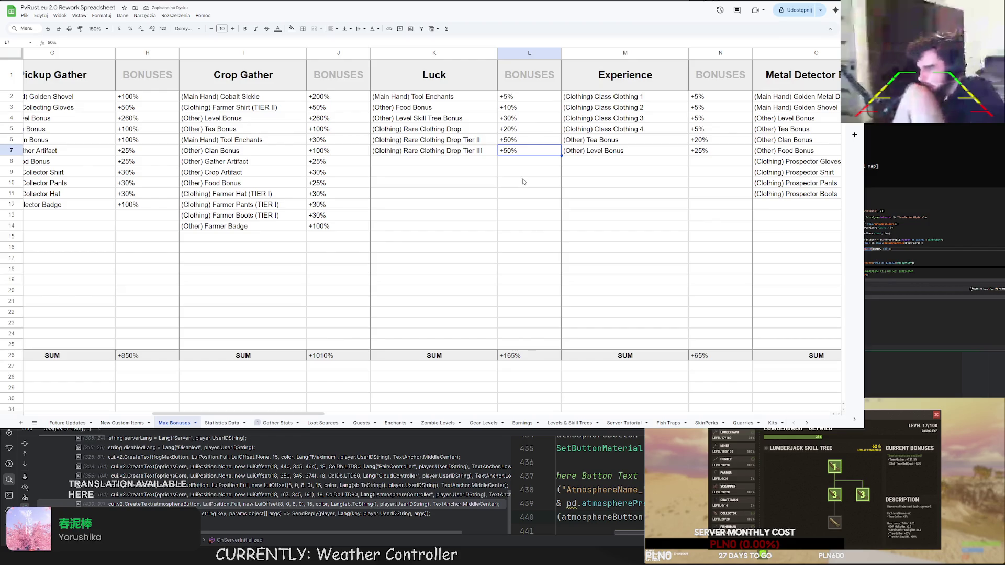
Delete the Tier III drop entry and set the Rare Clothing Drop bonus to =15*3%.
{"action": "left_click", "coordinate": [483, 151], "text": "shift"}
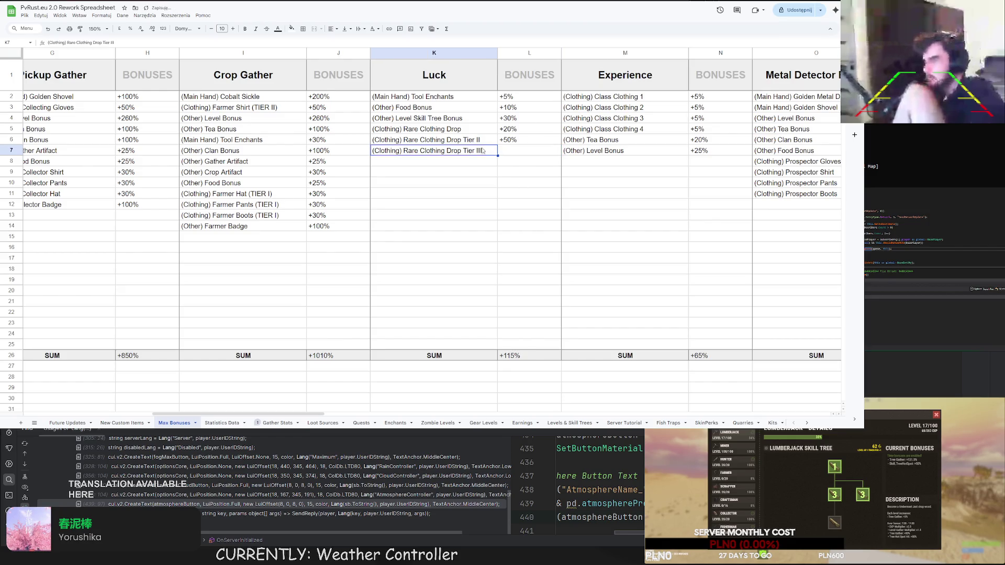
{"action": "key", "text": "Delete"}
{"action": "double_click", "coordinate": [504, 128]}
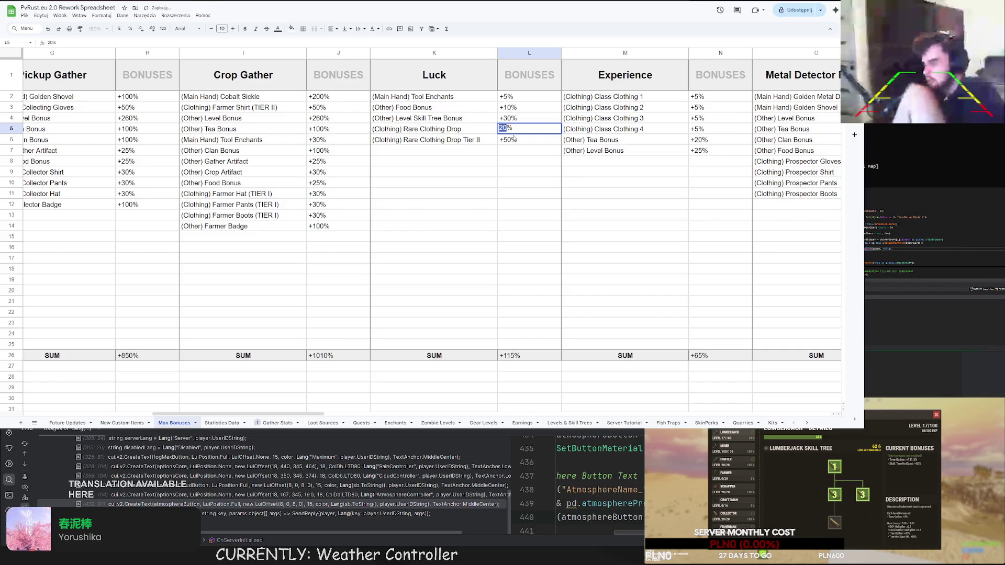
{"action": "type", "text": "15*3%"}
{"action": "key", "text": "Return"}
{"action": "key", "text": "Up"}
{"action": "key", "text": "F2"}
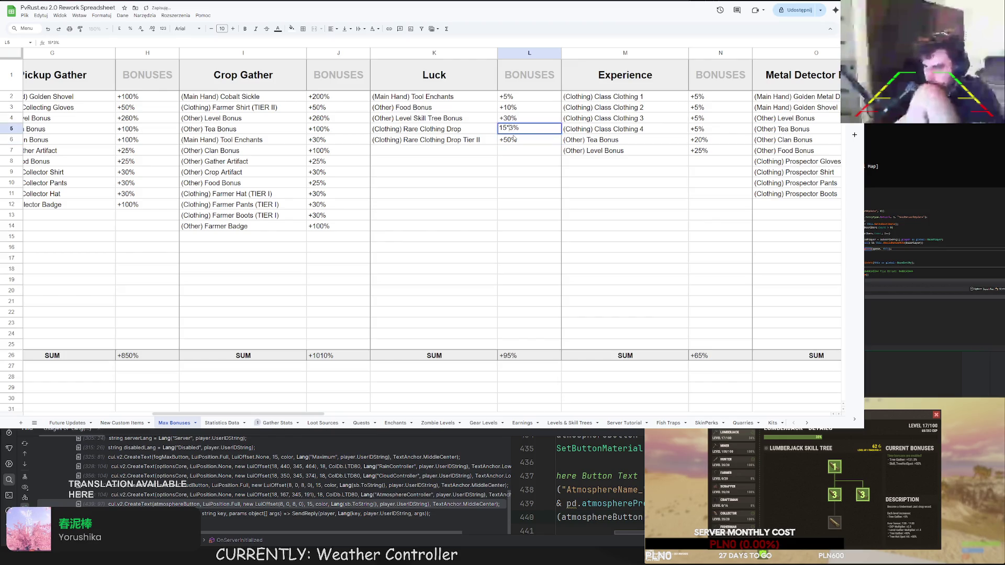
{"action": "key", "text": "Home"}
{"action": "type", "text": "="}
{"action": "key", "text": "Return"}
{"action": "key", "text": "Up"}
Apply a custom +0% number format so the bonus displays +45%.
{"action": "left_click", "coordinate": [101, 15]}
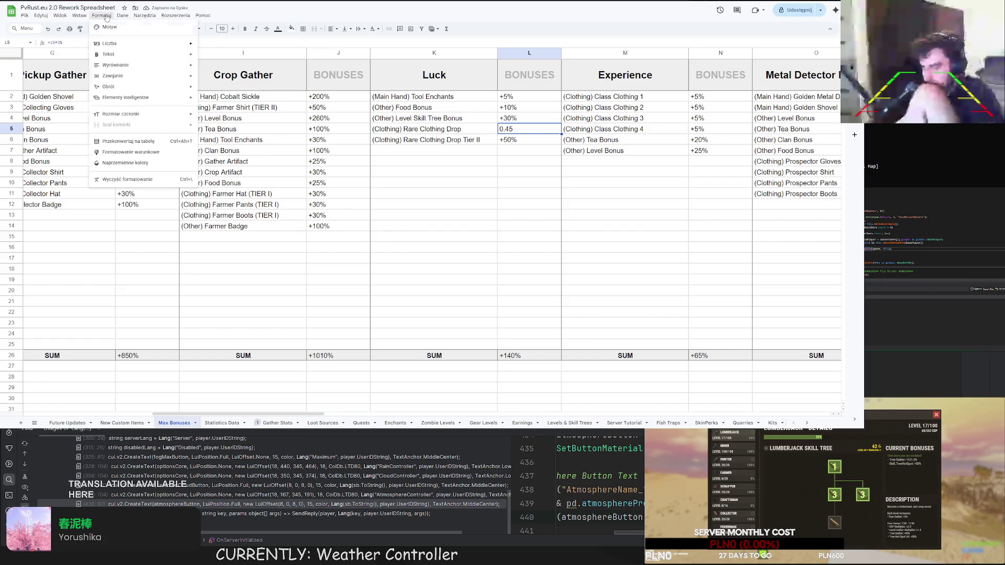
{"action": "mouse_move", "coordinate": [121, 43]}
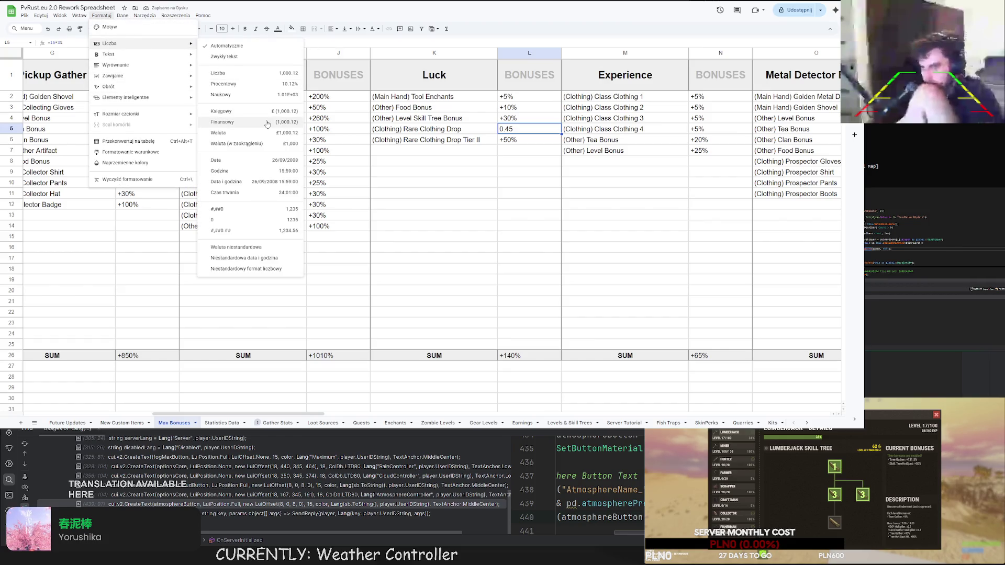
{"action": "left_click", "coordinate": [255, 269]}
{"action": "type", "text": "+0%"}
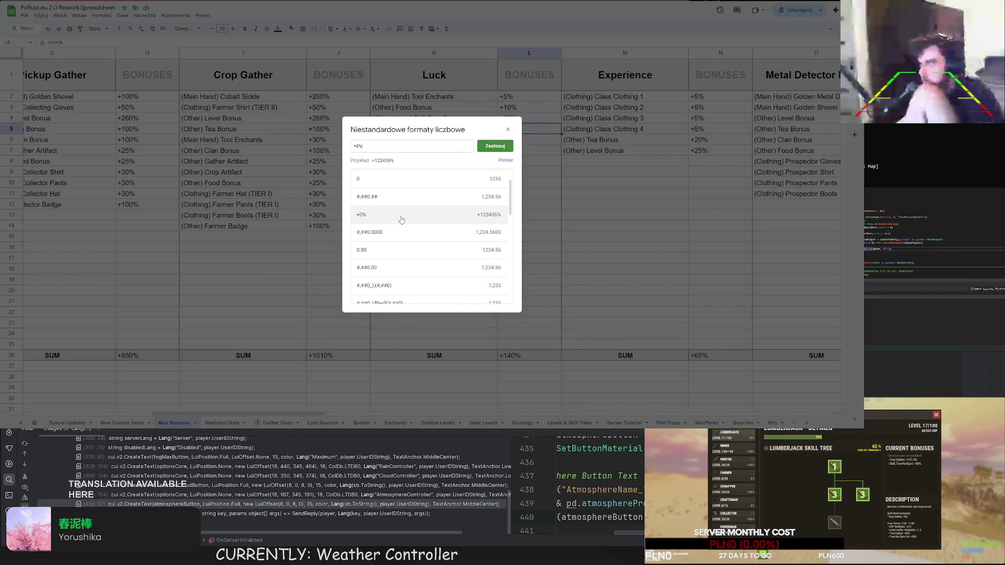
{"action": "left_click", "coordinate": [498, 147]}
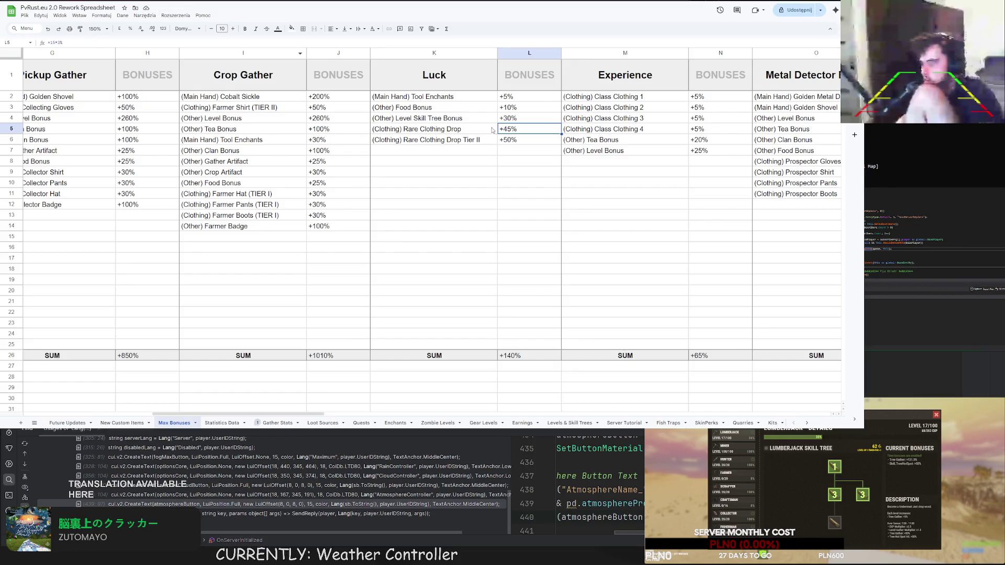
Append (x3) to the Rare Clothing Drop label.
{"action": "left_click", "coordinate": [467, 129]}
{"action": "key", "text": "Return"}
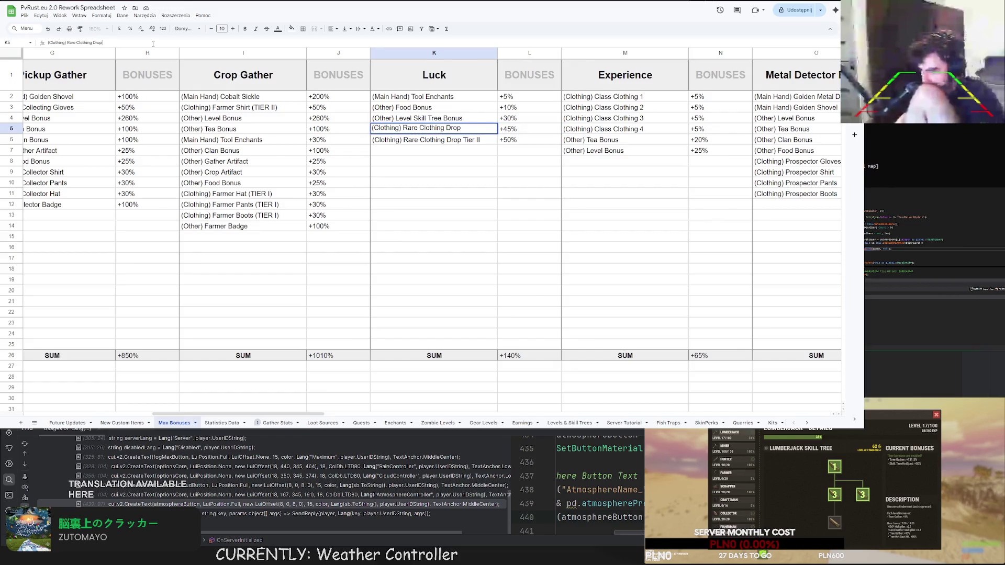
{"action": "type", "text": "(x3)"}
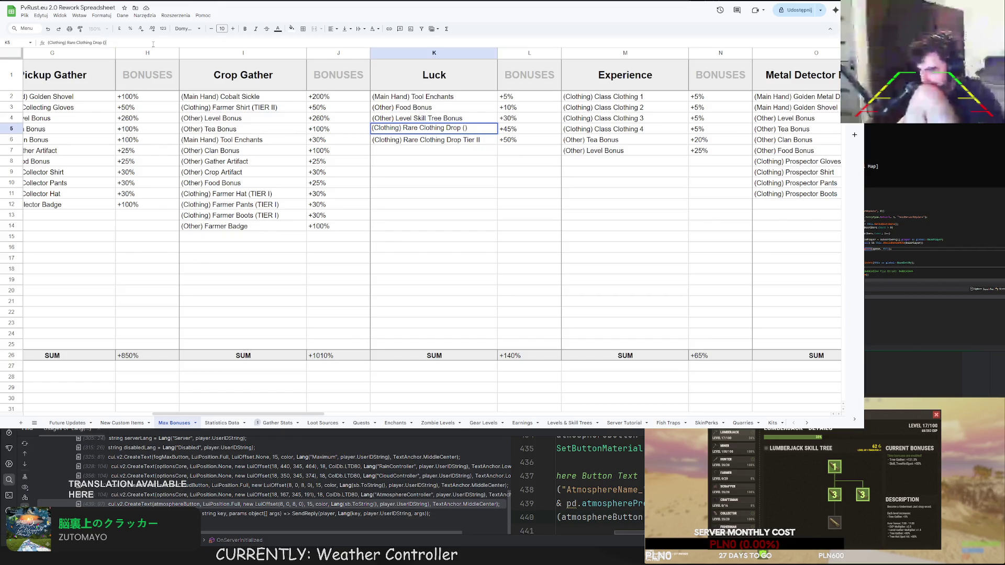
{"action": "key", "text": "Return"}
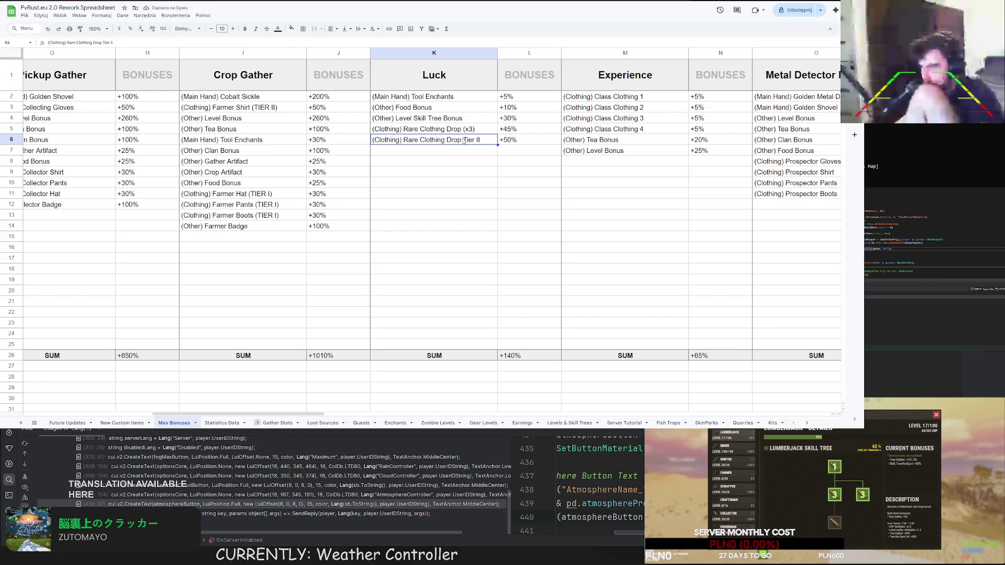
Remove the word Drop from both the Tier II and (x3) labels.
{"action": "double_click", "coordinate": [475, 140]}
{"action": "double_click", "coordinate": [453, 139]}
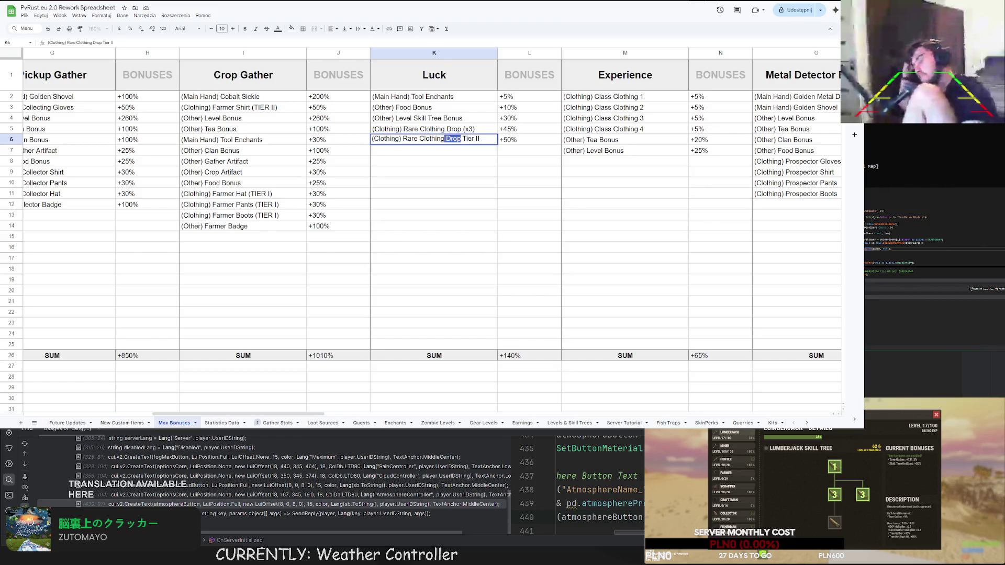
{"action": "left_click", "coordinate": [444, 139]}
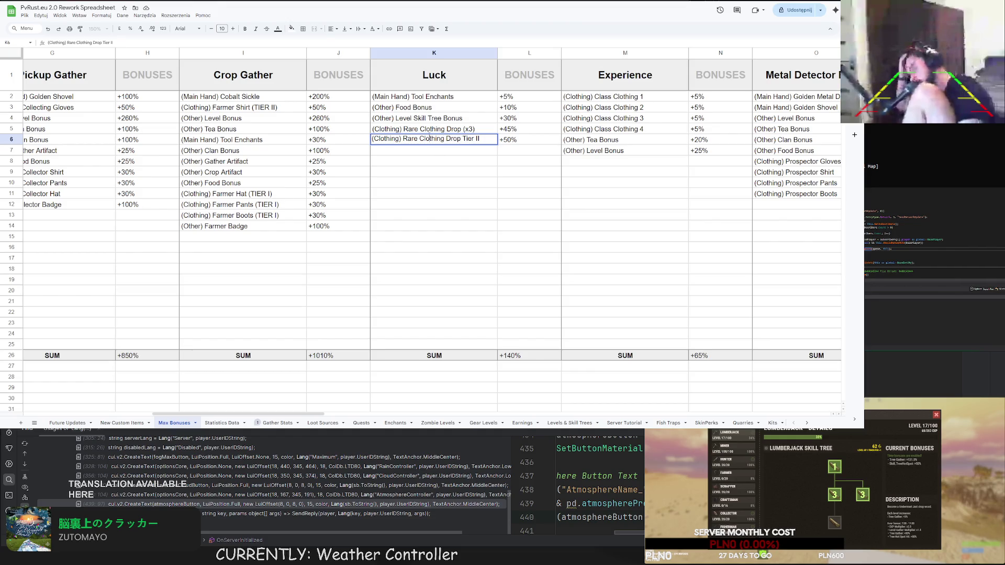
{"action": "double_click", "coordinate": [451, 138]}
{"action": "key", "text": "BackSpace"}
{"action": "double_click", "coordinate": [454, 128]}
{"action": "double_click", "coordinate": [457, 128]}
{"action": "key", "text": "BackSpace"}
{"action": "key", "text": "Return"}
Replace Rare with Class in both labels, giving Class Clothing (x3) and Class Clothing Tier II.
{"action": "double_click", "coordinate": [431, 129]}
{"action": "double_click", "coordinate": [408, 129]}
{"action": "type", "text": "Class"}
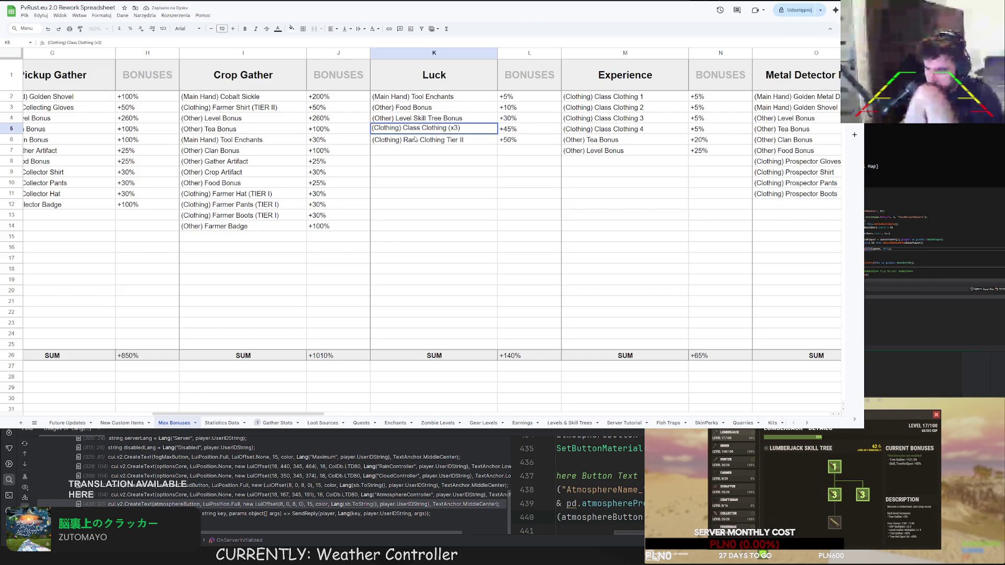
{"action": "key", "text": "Return"}
{"action": "double_click", "coordinate": [411, 139]}
{"action": "double_click", "coordinate": [411, 138]}
{"action": "type", "text": "Class"}
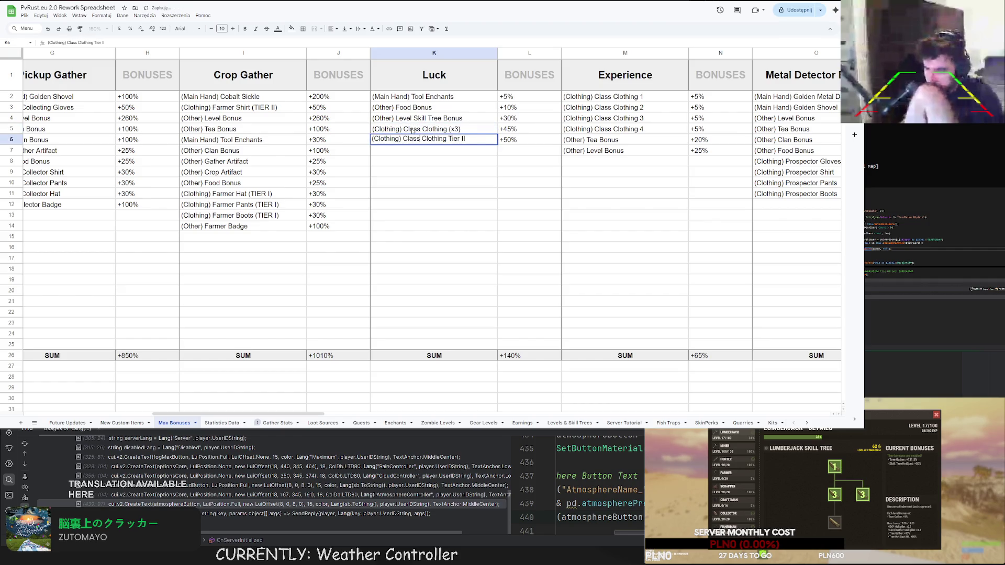
{"action": "key", "text": "Return"}
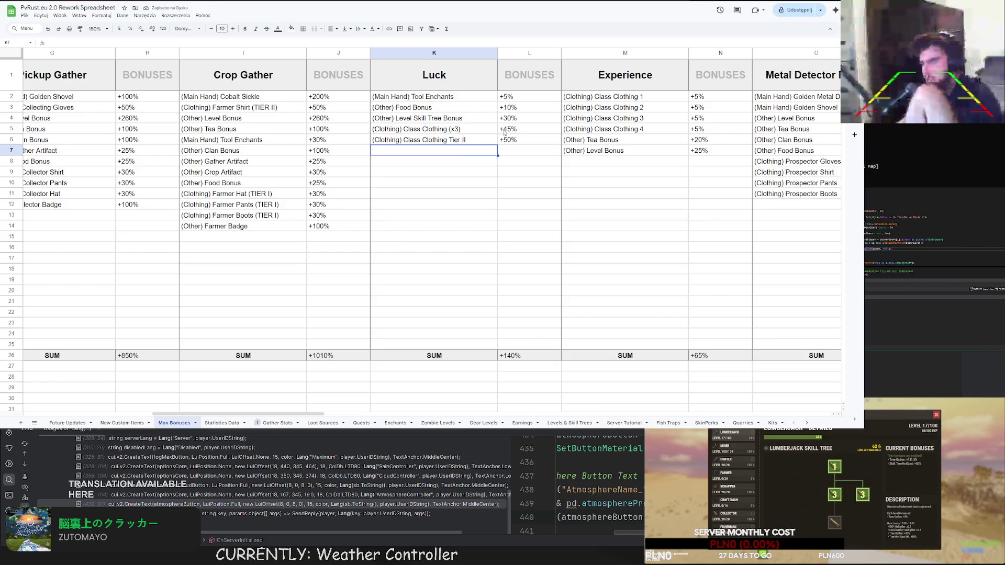
{"action": "left_click_drag", "start_coordinate": [225, 194], "coordinate": [338, 215]}
{"action": "left_click", "coordinate": [232, 107]}
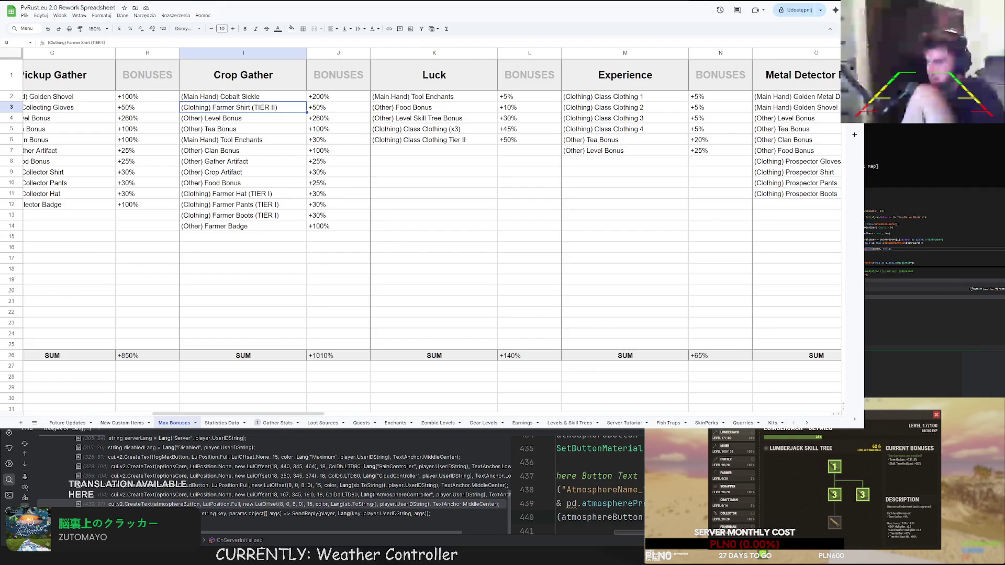
Switch to the Mix Bonuses sheet to view the Tree, Ore, Skinning and Pickup Gather tables.
{"action": "left_click_drag", "start_coordinate": [238, 414], "coordinate": [109, 413]}
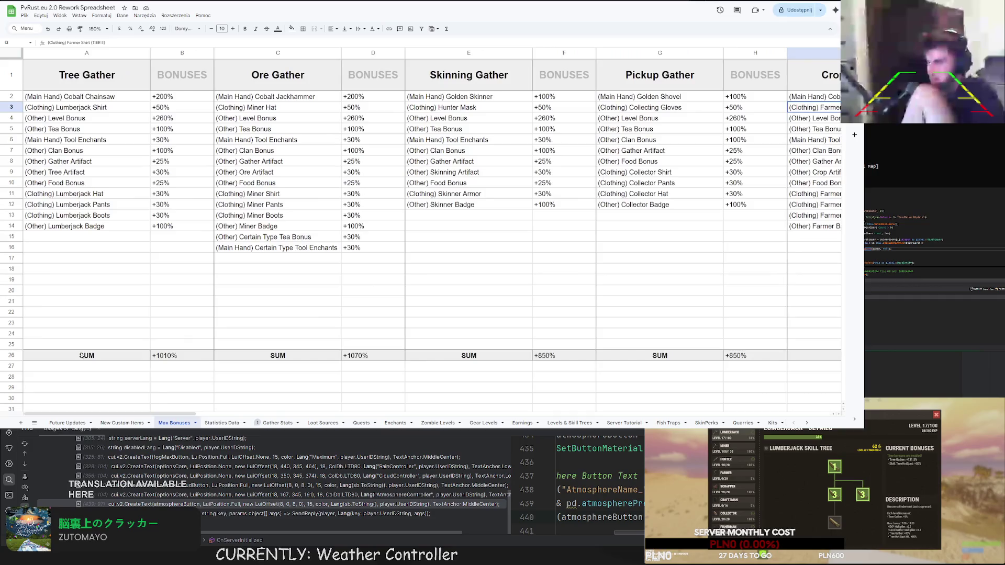
{"action": "key", "text": "Home"}
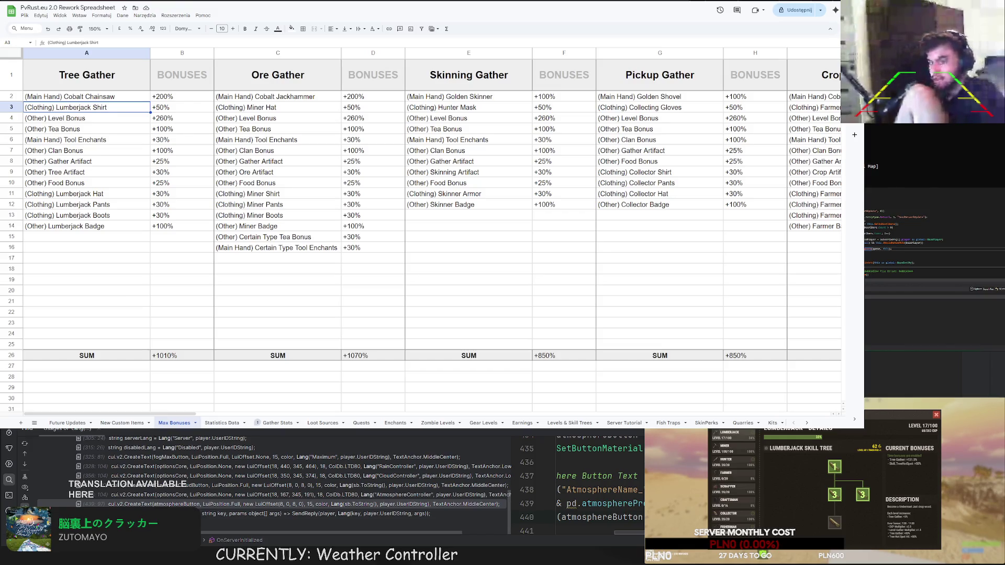
Rename the Skinner Armor entry under Skinning Gather to Hunter Armor.
{"action": "double_click", "coordinate": [457, 194]}
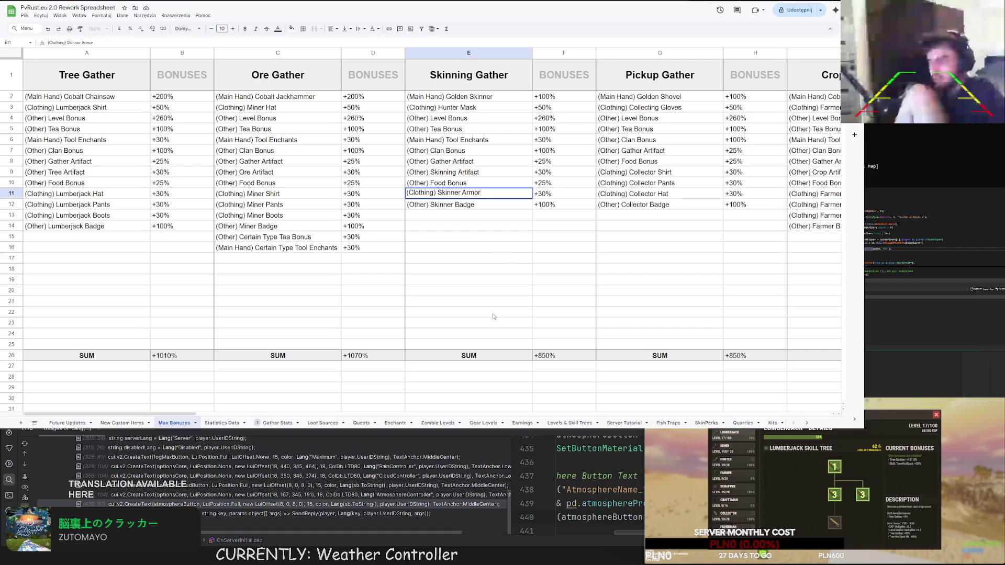
{"action": "mouse_move", "coordinate": [192, 413]}
{"action": "left_mouse_down"}
{"action": "mouse_move", "coordinate": [629, 425]}
{"action": "mouse_move", "coordinate": [185, 401]}
{"action": "left_mouse_up"}
{"action": "left_click_drag", "start_coordinate": [460, 193], "coordinate": [436, 193]}
{"action": "type", "text": "Hunt"}
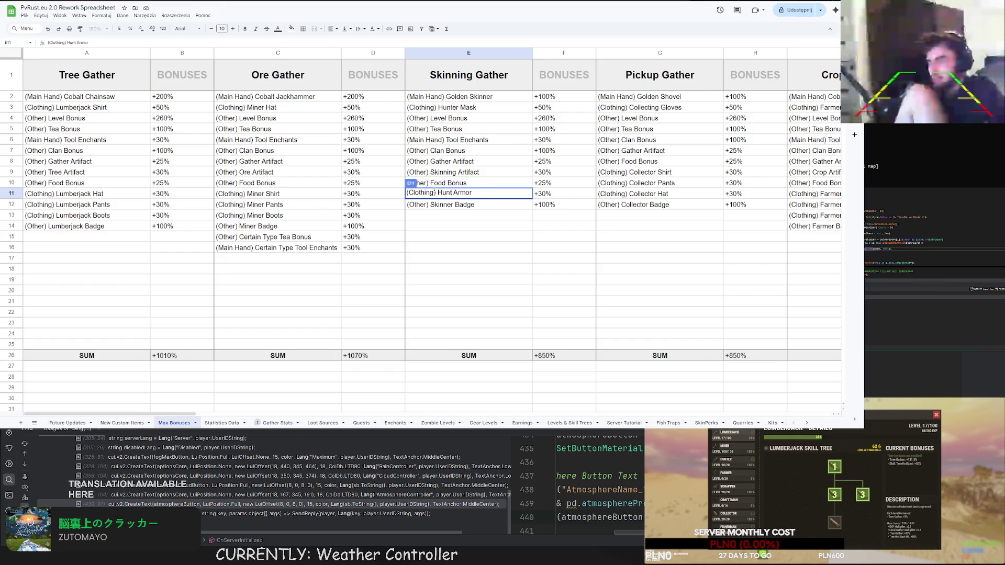
{"action": "type", "text": "er"}
{"action": "key", "text": "Return"}
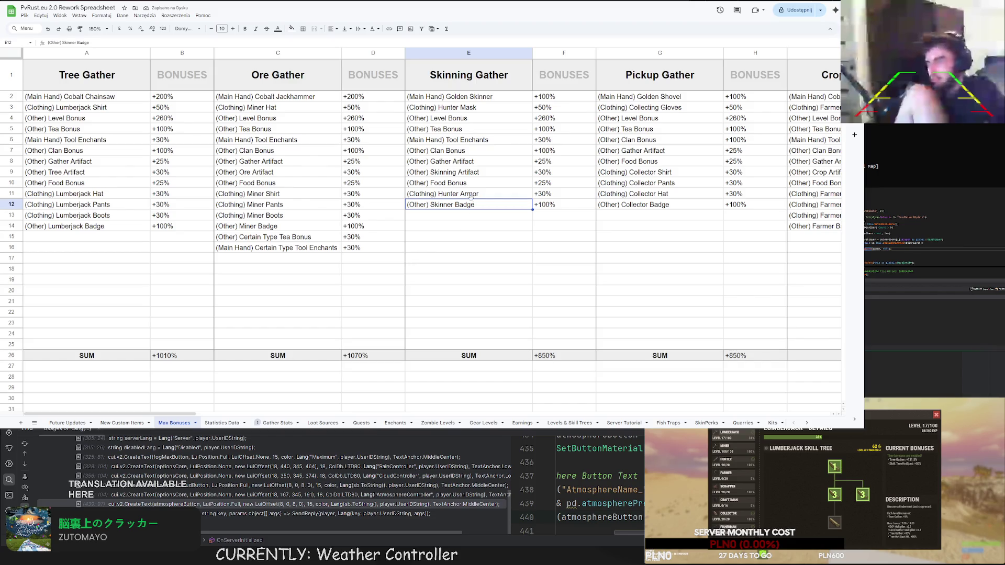
Rename Skinning Artifact and Skinner Badge to Hunter Artifact and Hunter Badge.
{"action": "double_click", "coordinate": [460, 172]}
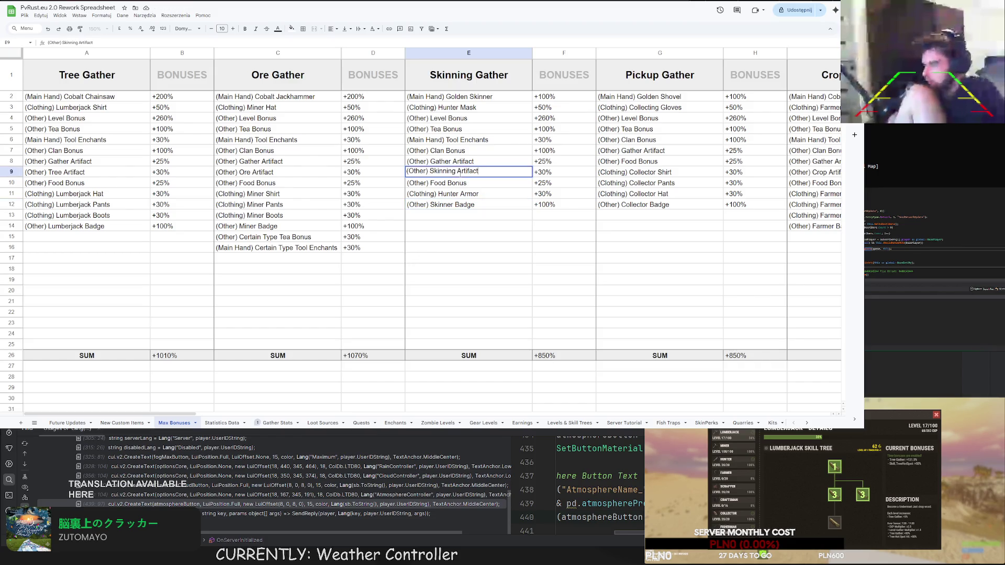
{"action": "left_click_drag", "start_coordinate": [455, 172], "coordinate": [429, 171]}
{"action": "type", "text": "Hunte"}
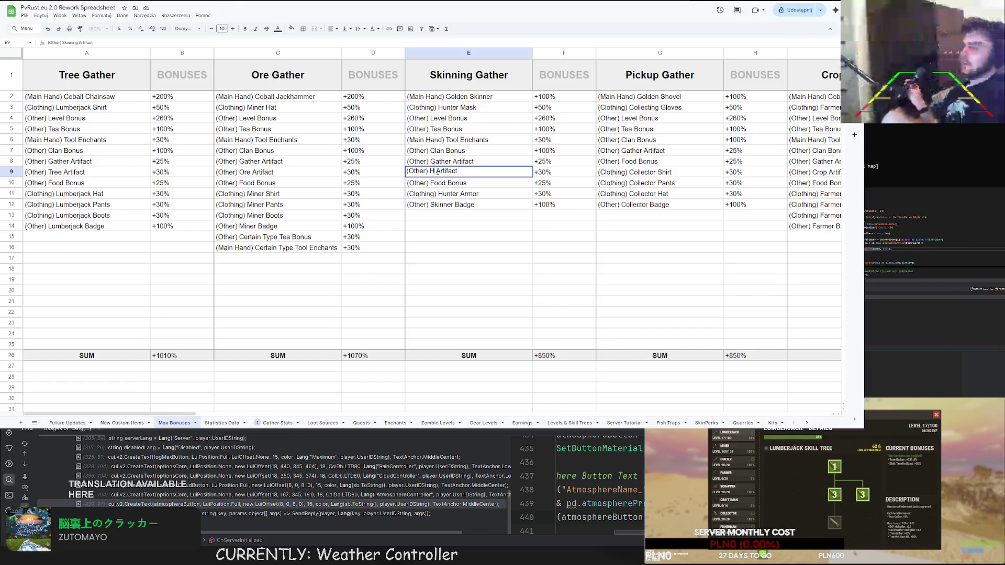
{"action": "type", "text": "r"}
{"action": "key", "text": "Return"}
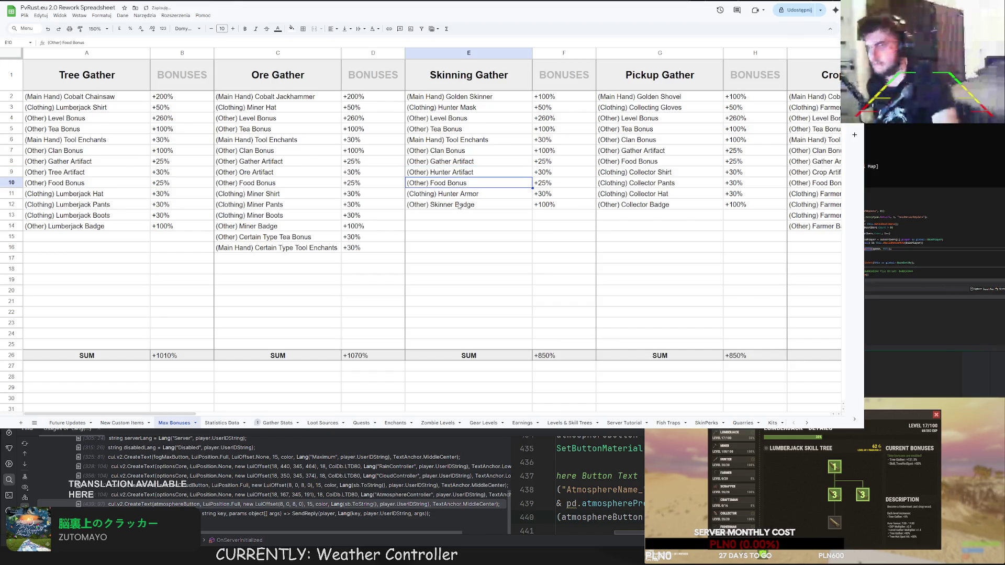
{"action": "double_click", "coordinate": [456, 204]}
{"action": "left_click_drag", "start_coordinate": [453, 204], "coordinate": [429, 204]}
{"action": "type", "text": "Hunter"}
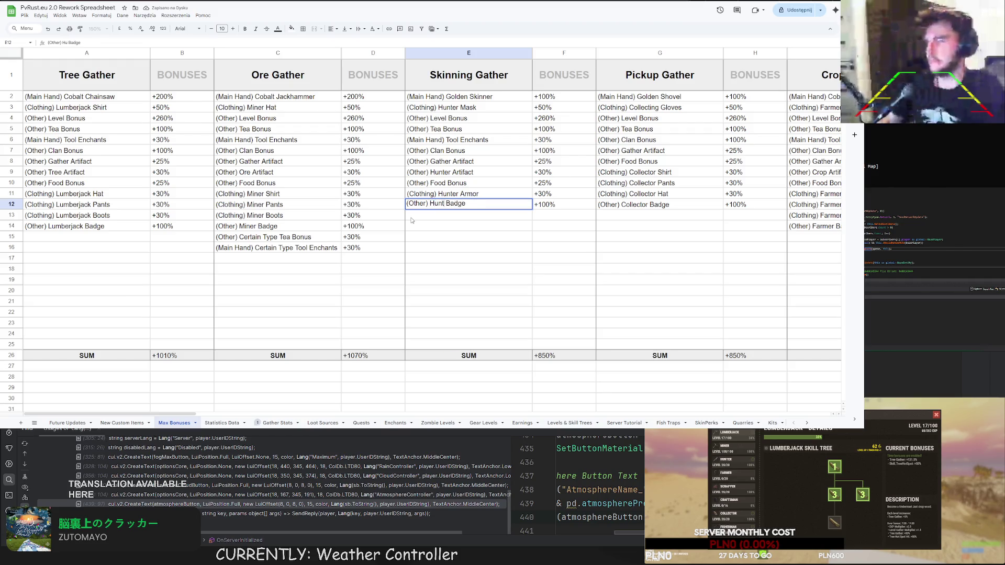
{"action": "key", "text": "Return"}
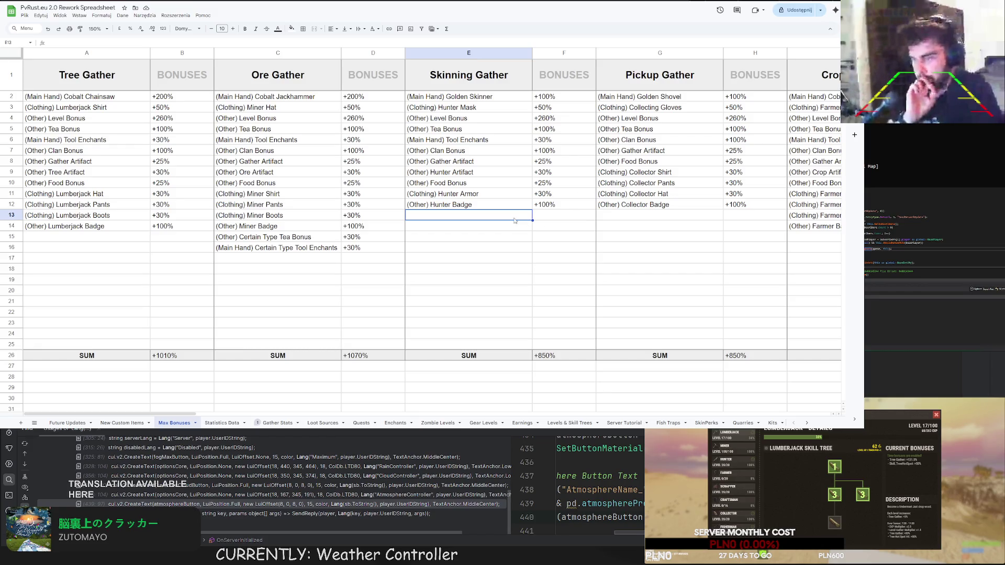
{"action": "mouse_move", "coordinate": [507, 206]}
{"action": "left_mouse_down"}
{"action": "mouse_move", "coordinate": [555, 194]}
{"action": "mouse_move", "coordinate": [559, 208]}
{"action": "left_mouse_up"}
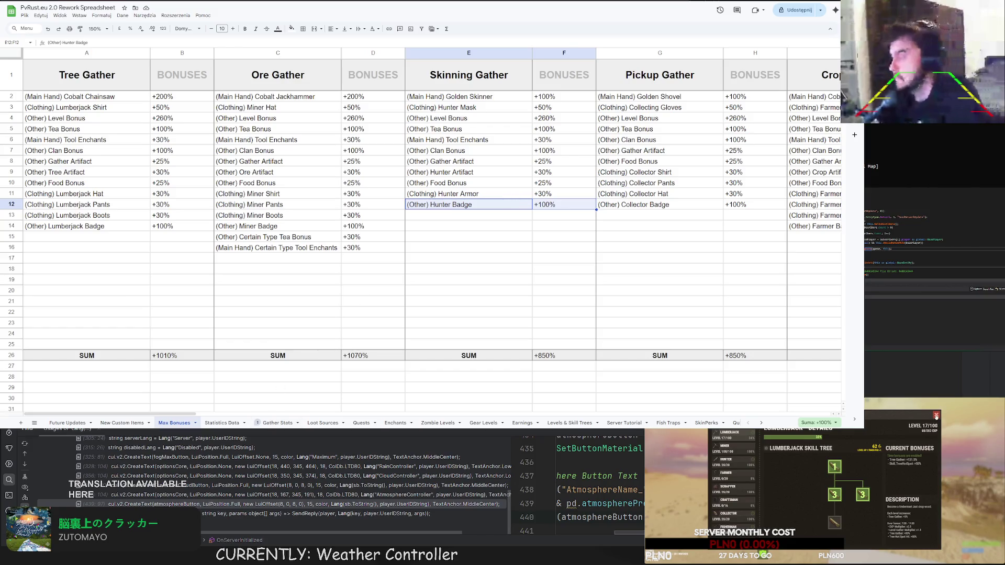
Leave the spreadsheet and return to BetaPlugin.cs in Rider at OnServerInitialized.
{"action": "left_click", "coordinate": [936, 417]}
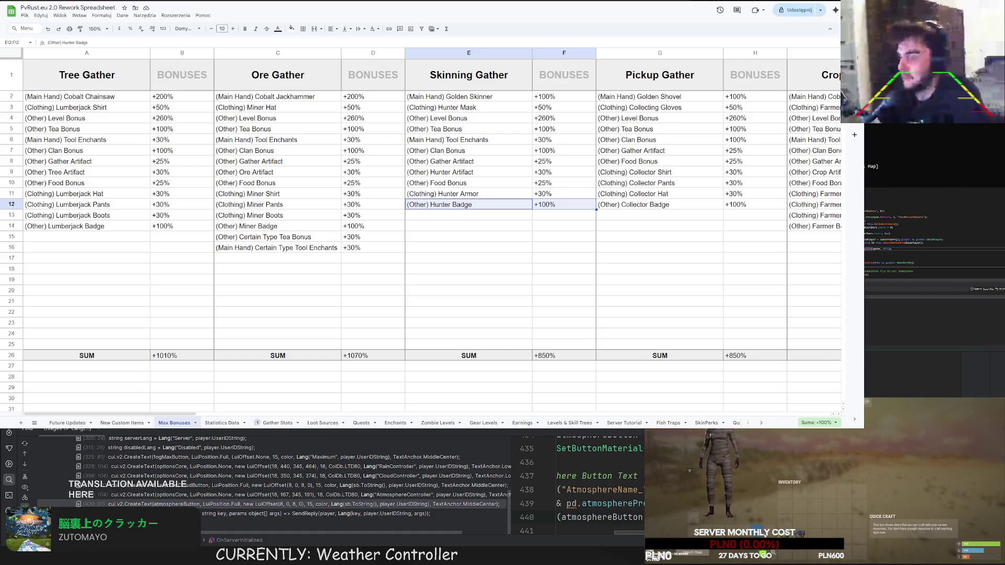
{"action": "key", "text": "Tab"}
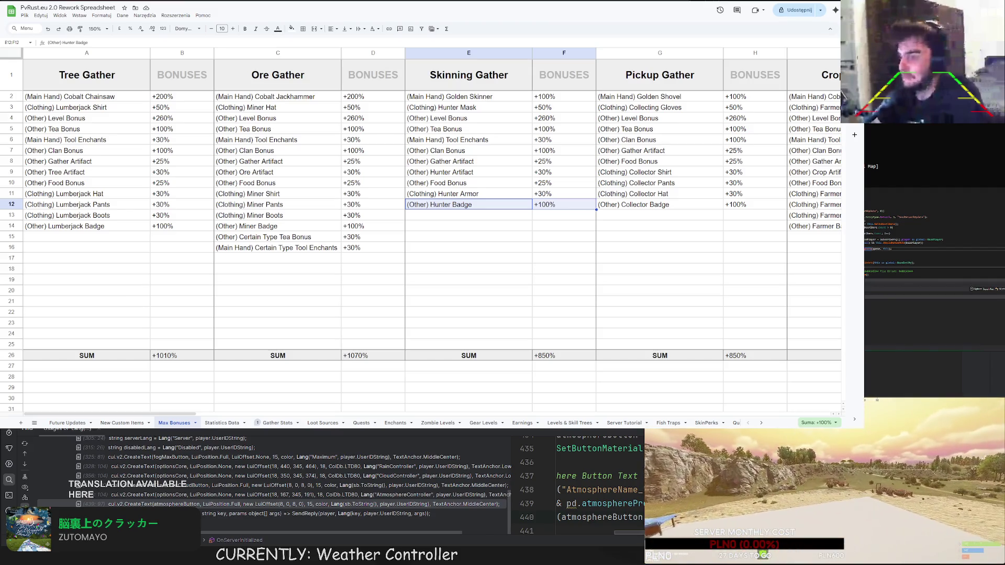
{"action": "key", "text": "Tab"}
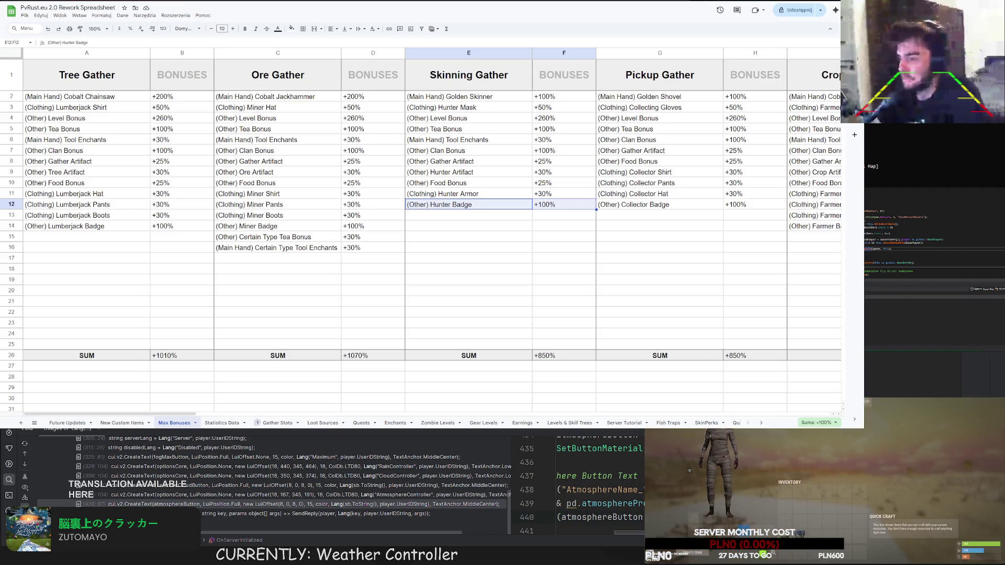
{"action": "key", "text": "Tab"}
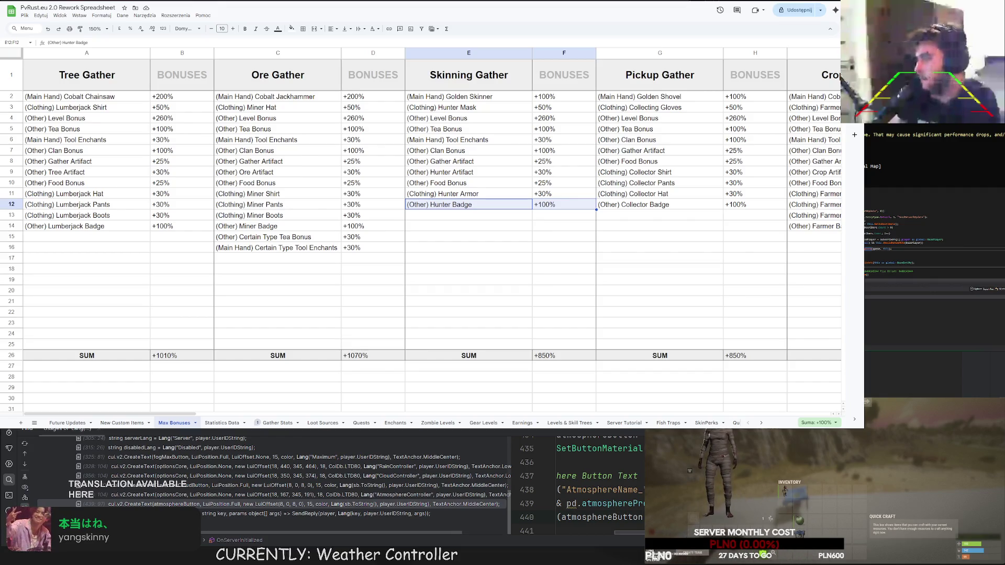
{"action": "key", "text": "alt+Tab"}
{"action": "left_click", "coordinate": [572, 242]}
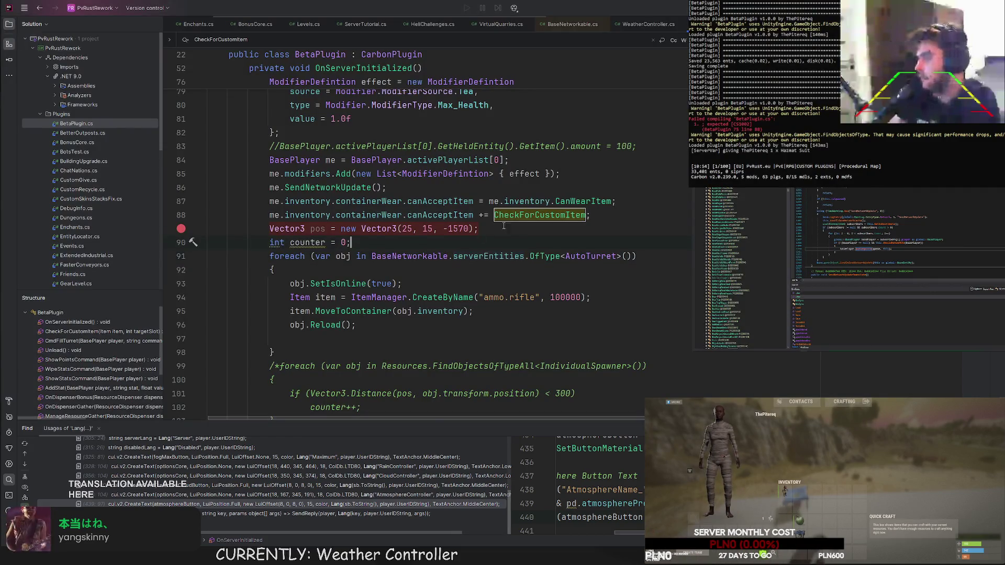
Pass me.inventory to the CheckForCustomItem call on line 88 and show the Problems window.
{"action": "scroll", "coordinate": [572, 240], "scroll_direction": "up", "scroll_amount": 1}
{"action": "left_click_drag", "start_coordinate": [614, 242], "coordinate": [492, 243]}
{"action": "left_click", "coordinate": [519, 256]}
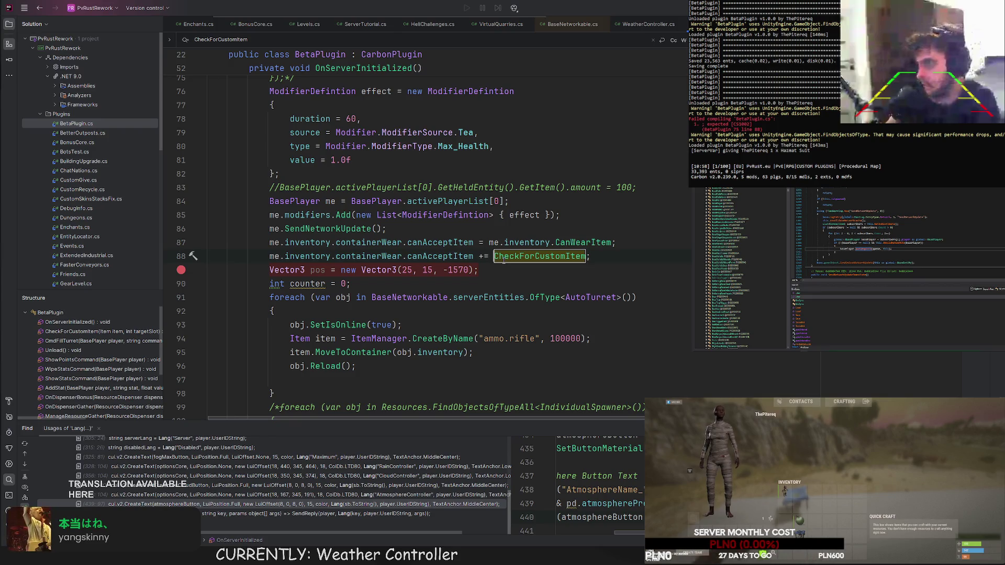
{"action": "left_click", "coordinate": [576, 241]}
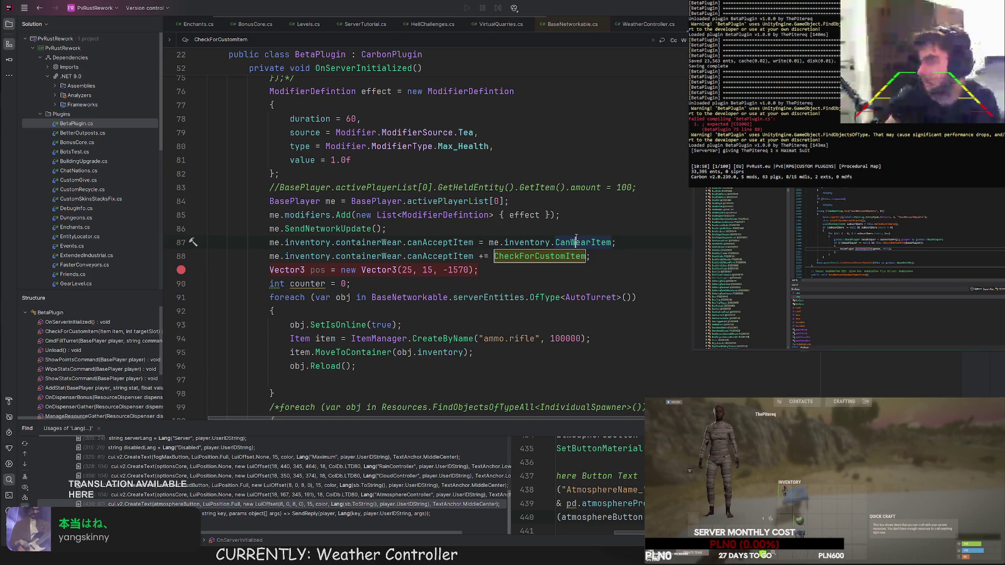
{"action": "left_click", "coordinate": [477, 256]}
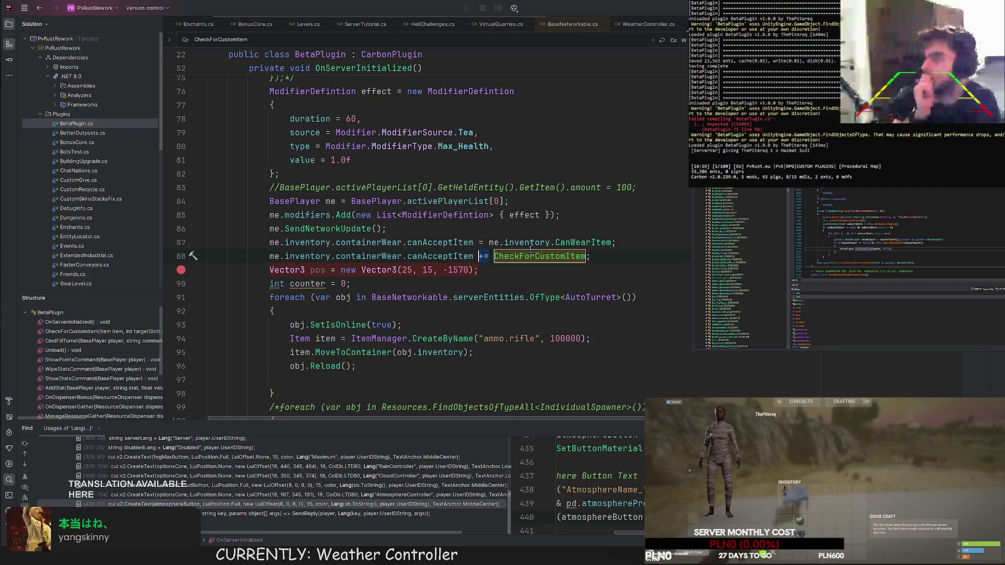
{"action": "left_click", "coordinate": [574, 242]}
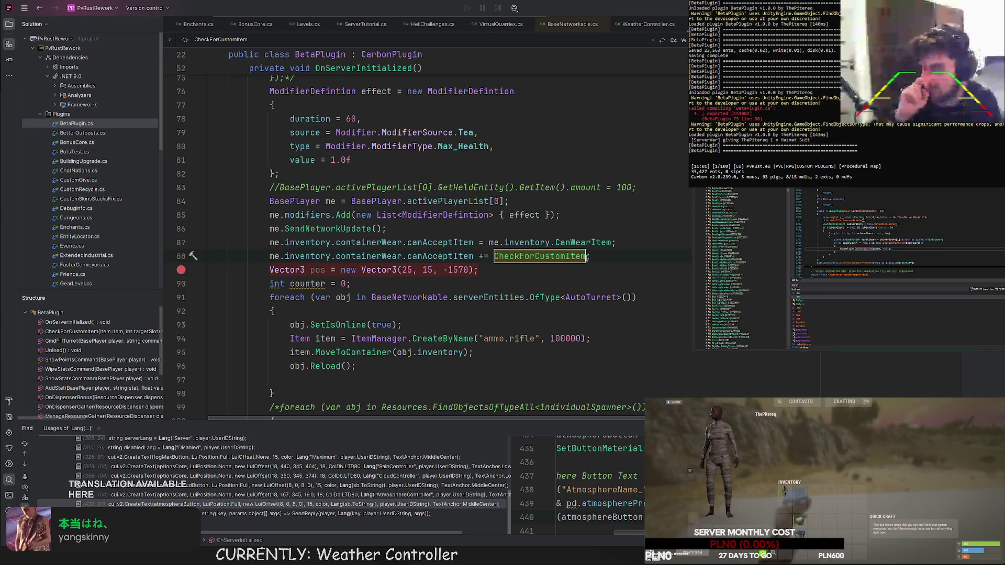
{"action": "type", "text": "("}
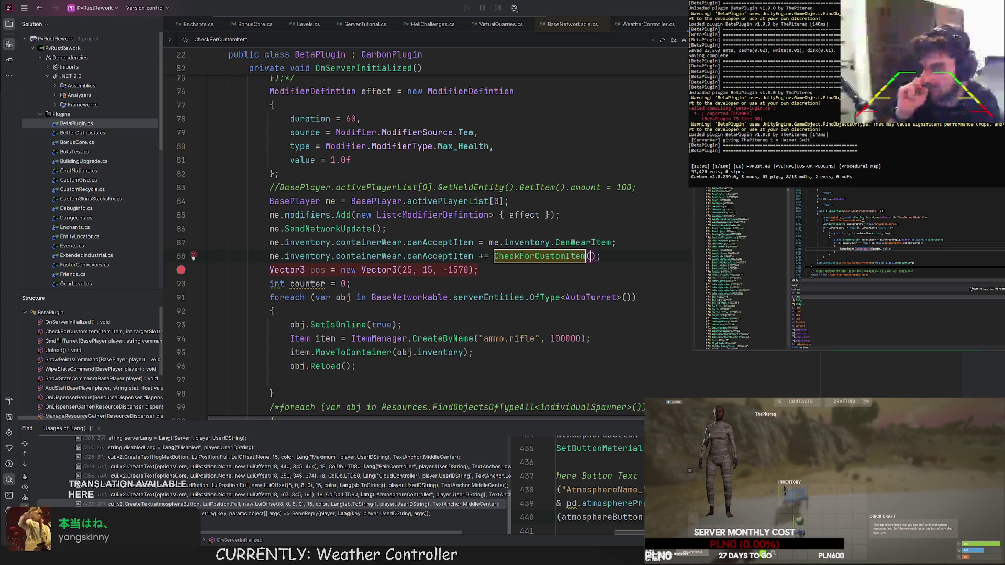
{"action": "type", "text": "me.inventory"}
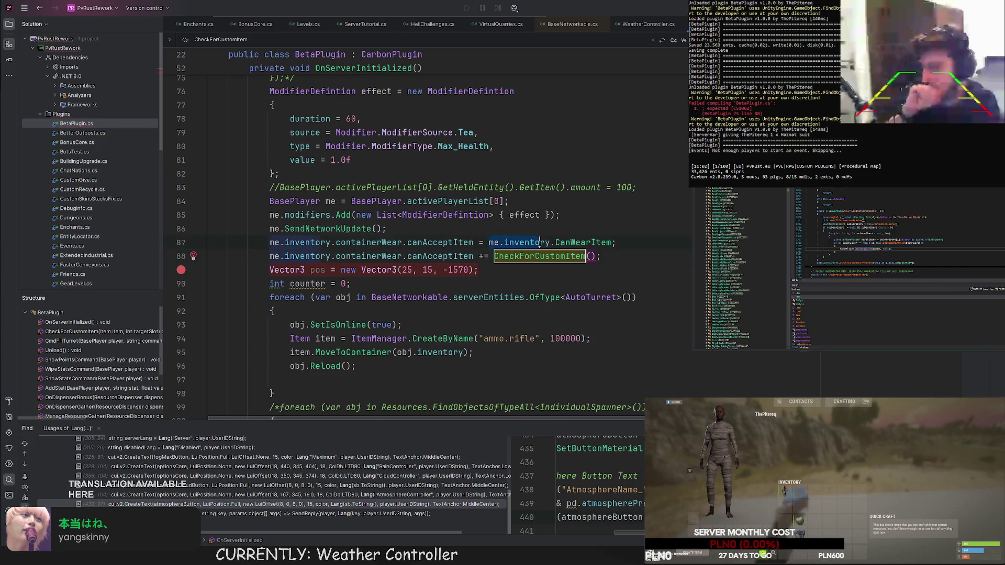
{"action": "key", "text": "Up"}
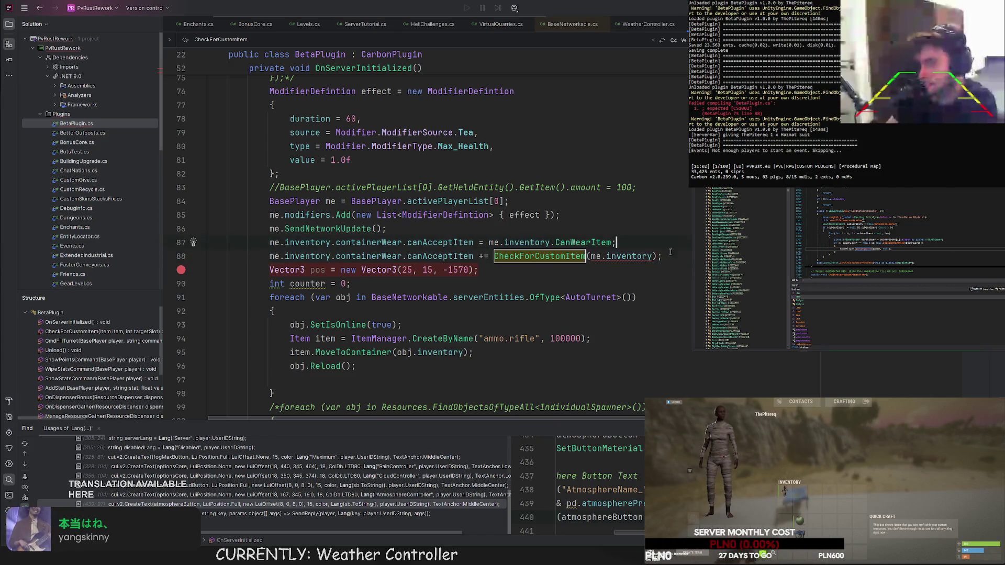
{"action": "key", "text": "Down"}
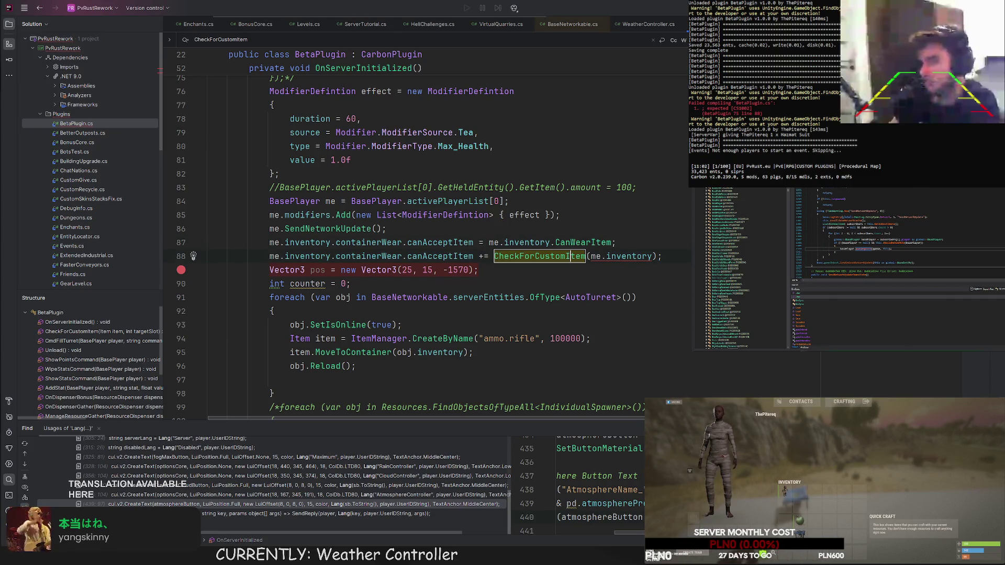
{"action": "key", "text": "alt+6"}
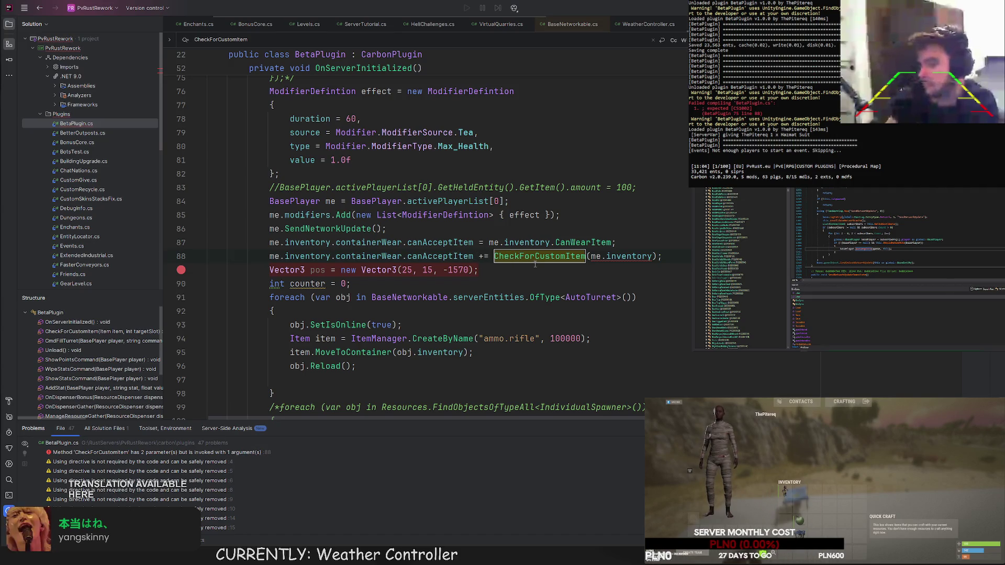
Add a PlayerInventory inv parameter to CheckForCustomItem's signature, then return to the line 88 call.
{"action": "left_click", "coordinate": [535, 257], "text": "ctrl"}
{"action": "left_click", "coordinate": [540, 197]}
{"action": "type", "text": ", PlayerInv"}
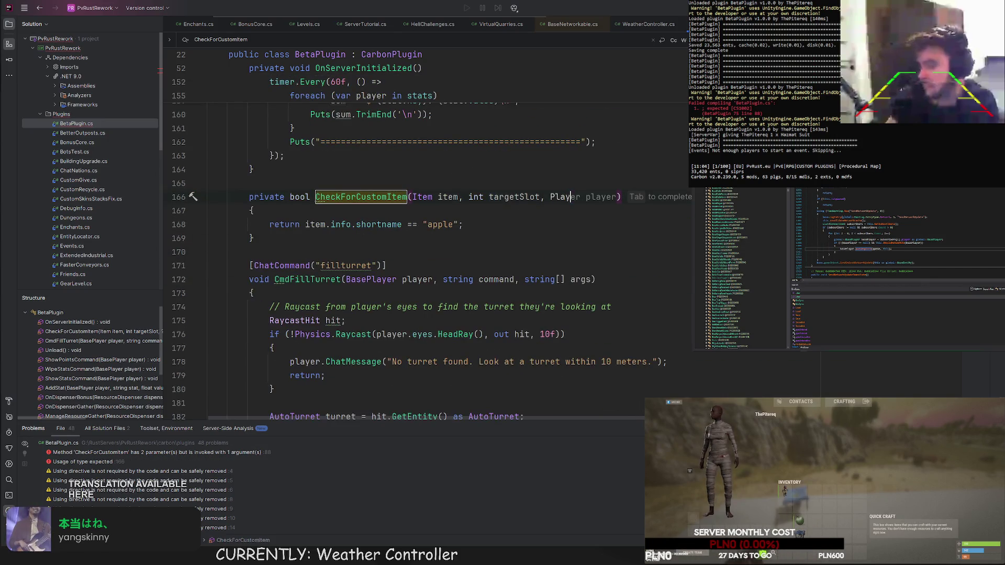
{"action": "type", "text": "entory inv"}
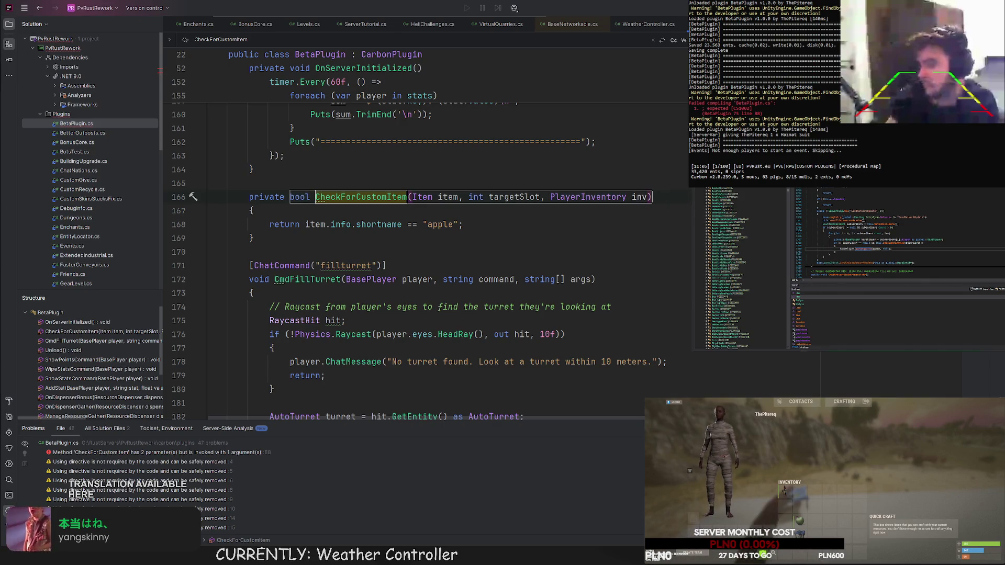
{"action": "double_click", "coordinate": [157, 453]}
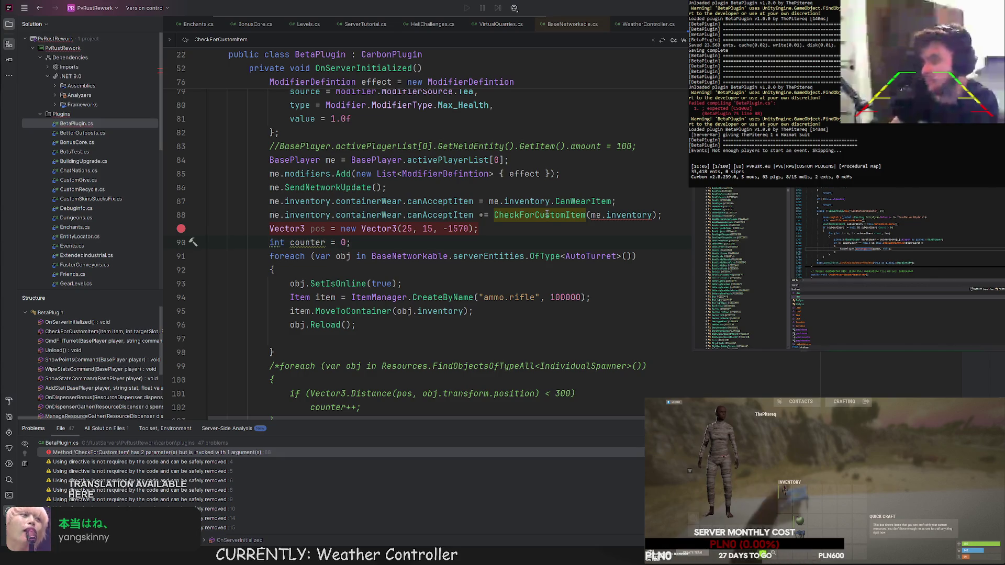
{"action": "double_click", "coordinate": [483, 215]}
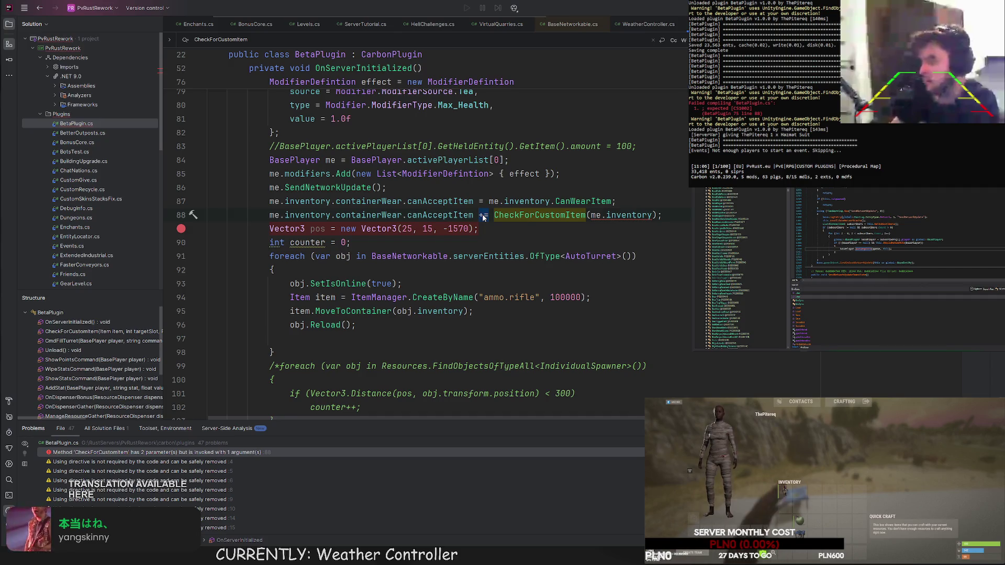
Make line 88 assign canAcceptItem an (i, s) lambda returning CheckForCustomItem(me.inventory).
{"action": "type", "text": "("}
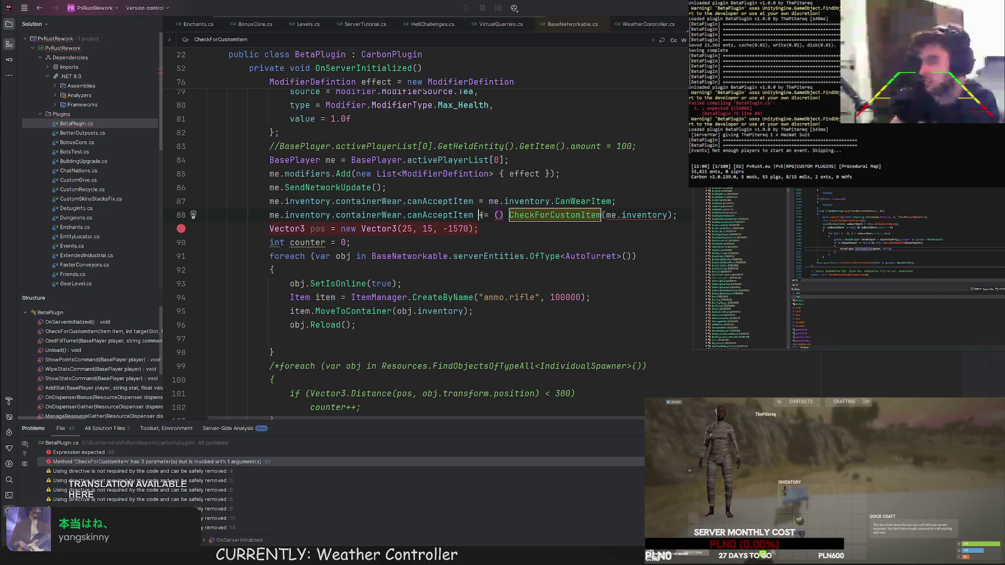
{"action": "key", "text": "Left"}
{"action": "key", "text": "Left"}
{"action": "key", "text": "Left"}
{"action": "key", "text": "BackSpace"}
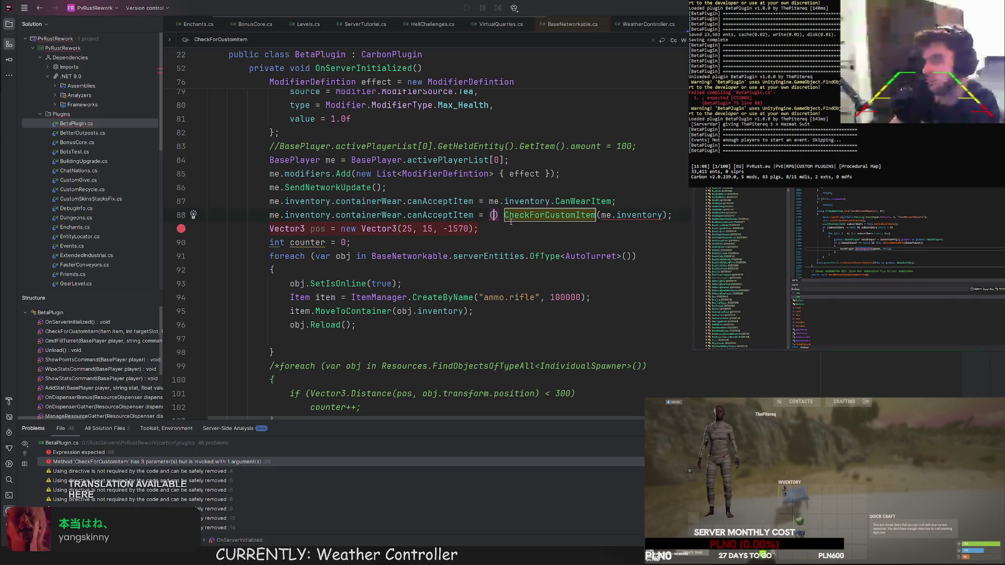
{"action": "type", "text": "in, s"}
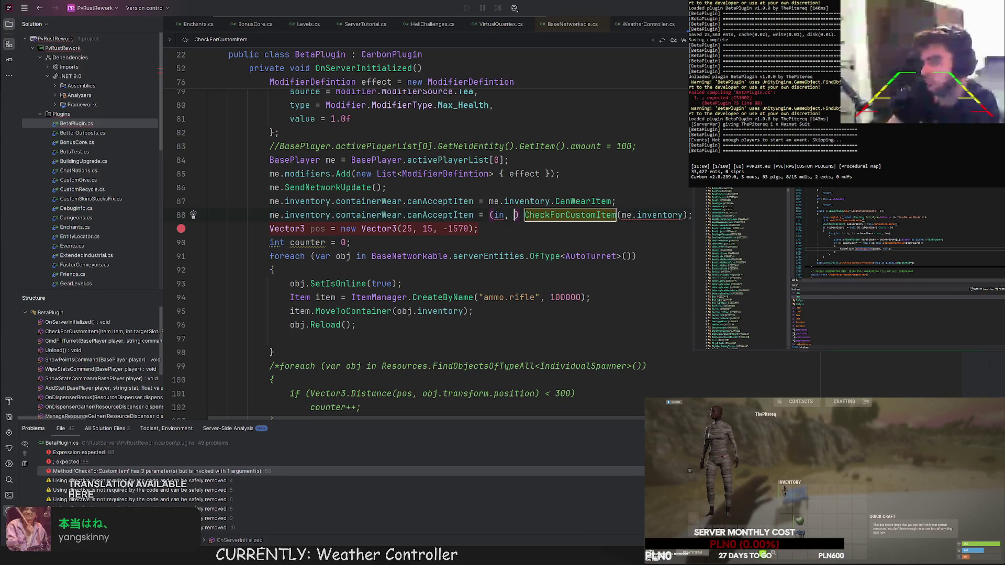
{"action": "key", "text": "Left"}
{"action": "key", "text": "Left"}
{"action": "key", "text": "Left"}
{"action": "key", "text": "BackSpace"}
{"action": "key", "text": "Right"}
{"action": "key", "text": "Right"}
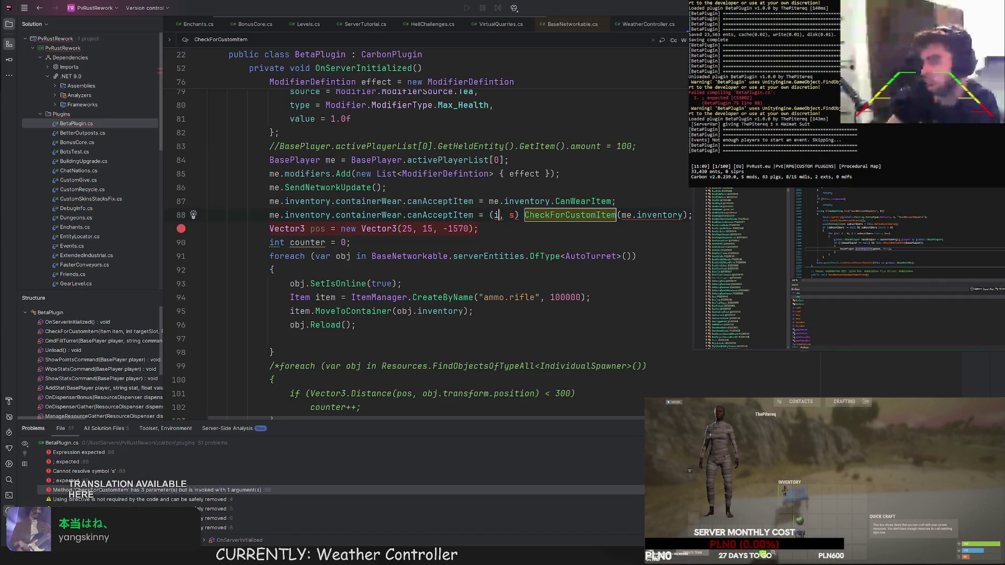
{"action": "type", "text": "=>"}
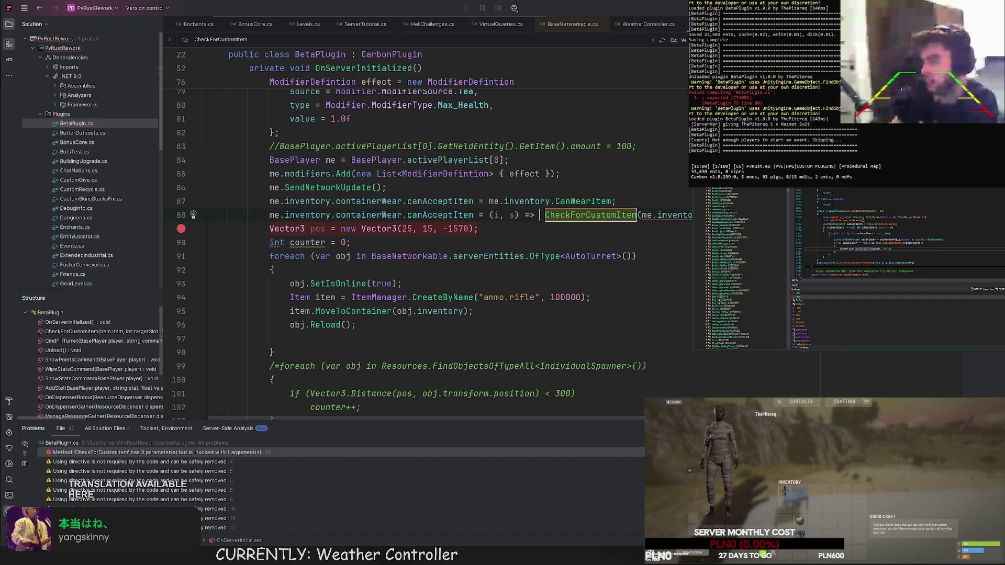
{"action": "key", "text": "alt+Return"}
{"action": "key", "text": "Return"}
{"action": "left_click", "coordinate": [478, 214]}
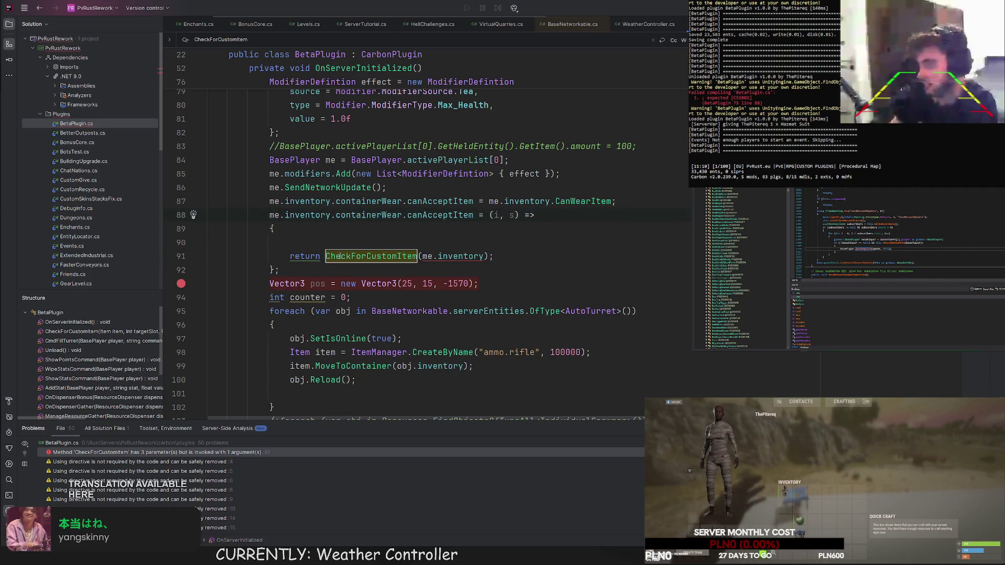
Try collapsing the canAcceptItem lambda into one expression, then undo to keep the braced body.
{"action": "left_click", "coordinate": [289, 242]}
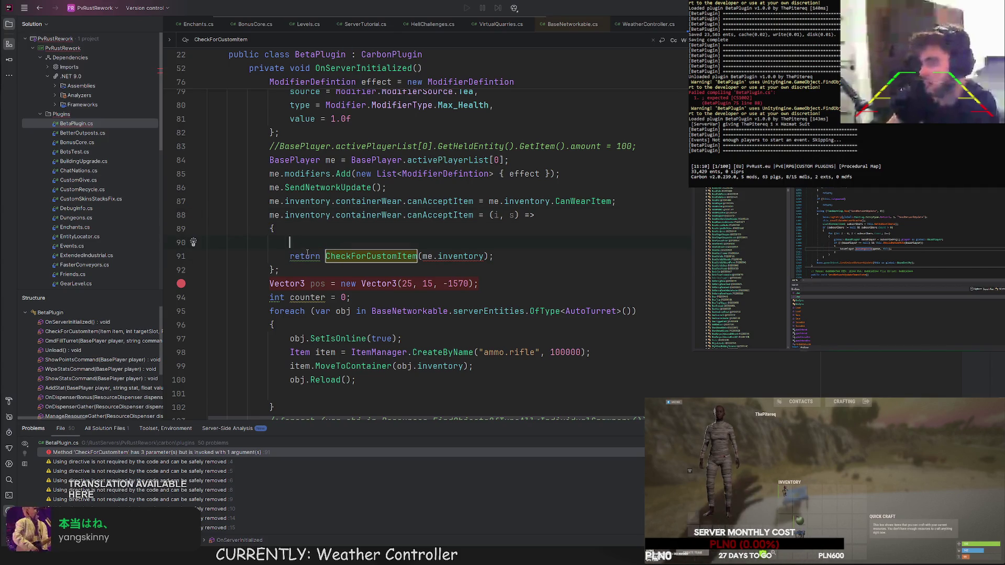
{"action": "left_click", "coordinate": [305, 256]}
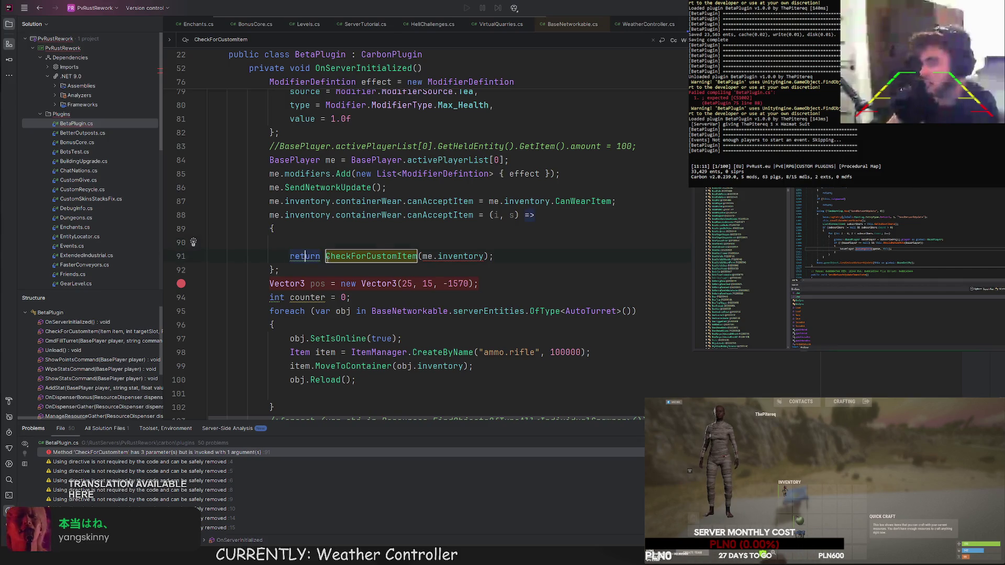
{"action": "key", "text": "alt+Return"}
{"action": "key", "text": "Return"}
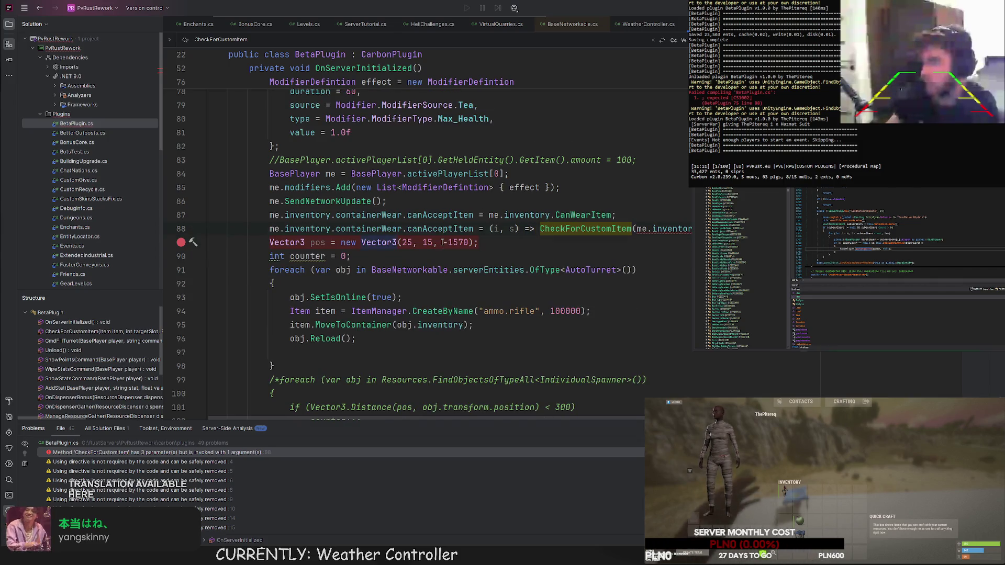
{"action": "key", "text": "ctrl+z"}
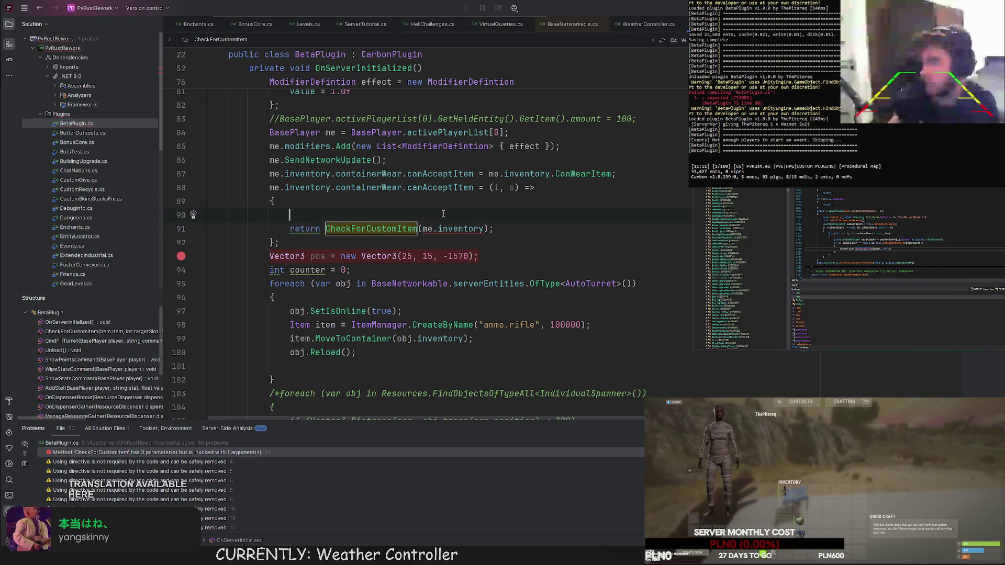
Move me.inventory.CanWearItem into a negated if condition with arguments (i, s).
{"action": "type", "text": "if(!"}
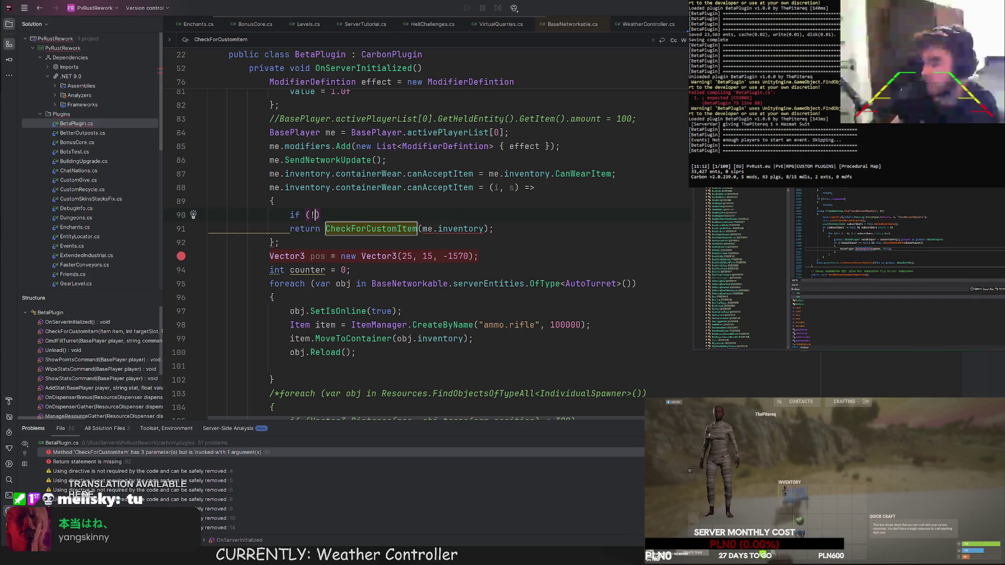
{"action": "left_click_drag", "start_coordinate": [489, 174], "coordinate": [612, 174]}
{"action": "left_click_drag", "start_coordinate": [550, 174], "coordinate": [314, 214]}
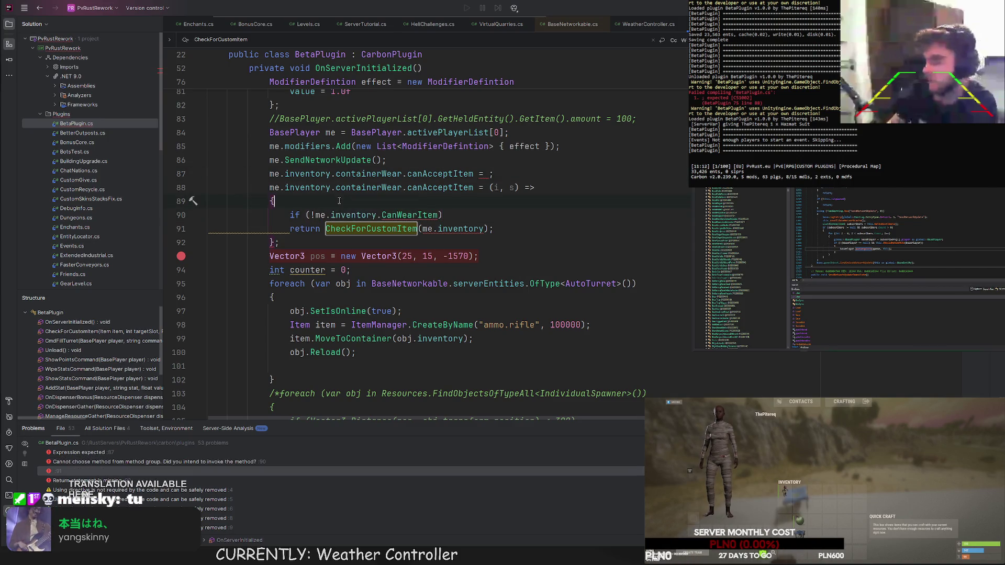
{"action": "left_click", "coordinate": [439, 214]}
{"action": "type", "text": "(i, s"}
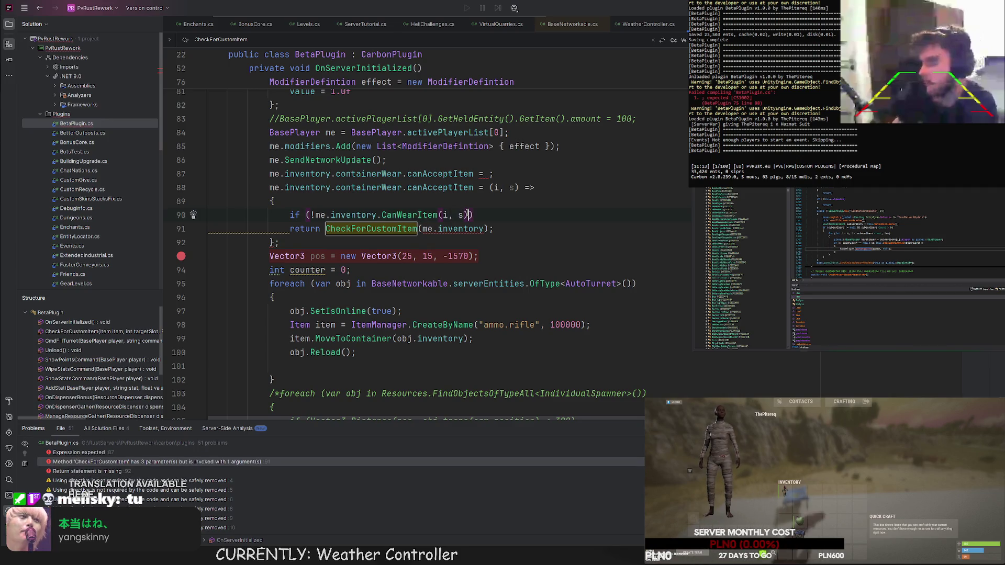
{"action": "left_click", "coordinate": [488, 211]}
{"action": "left_click", "coordinate": [325, 229]}
{"action": "left_click_drag", "start_coordinate": [305, 229], "coordinate": [289, 229]}
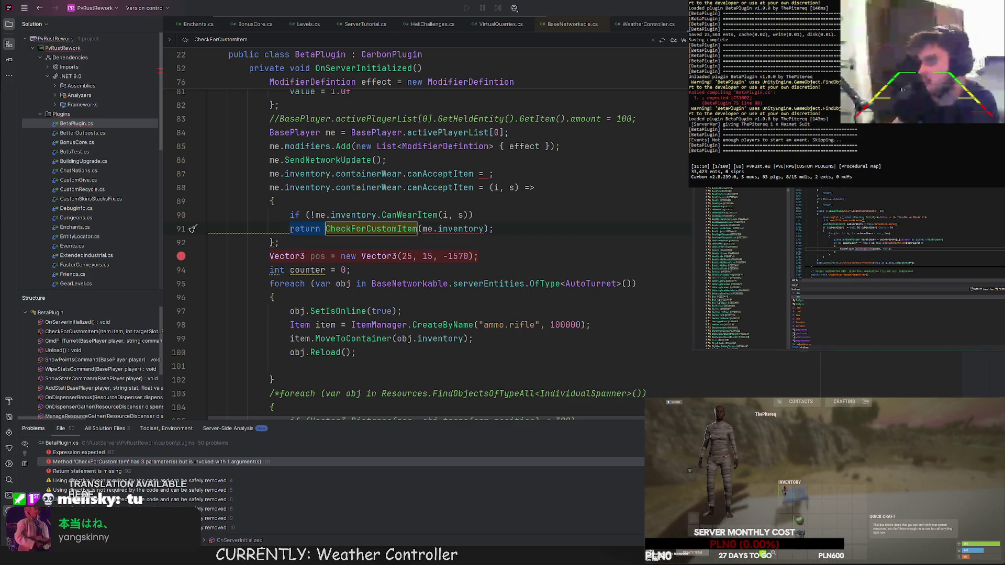
Indent the return under the if and pass i, s into CheckForCustomItem's arguments.
{"action": "left_click", "coordinate": [307, 215]}
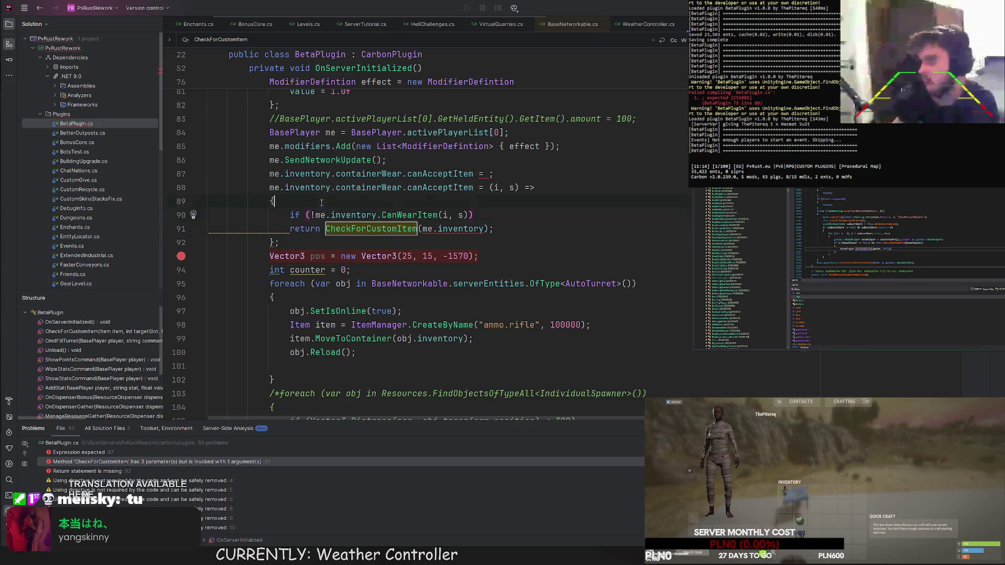
{"action": "key", "text": "Return"}
{"action": "type", "text": "bool ret"}
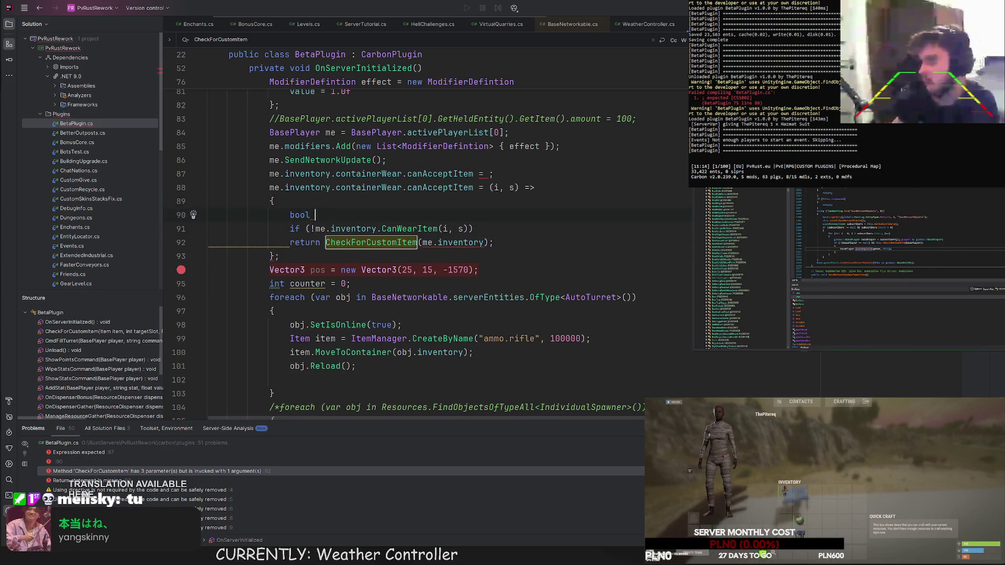
{"action": "key", "text": "ctrl+BackSpace"}
{"action": "key", "text": "ctrl+BackSpace"}
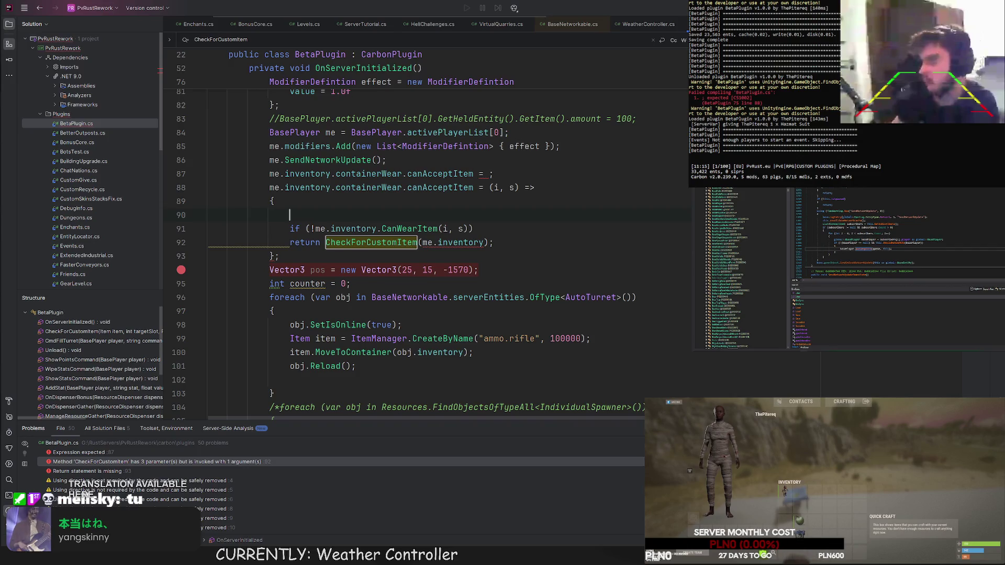
{"action": "key", "text": "BackSpace"}
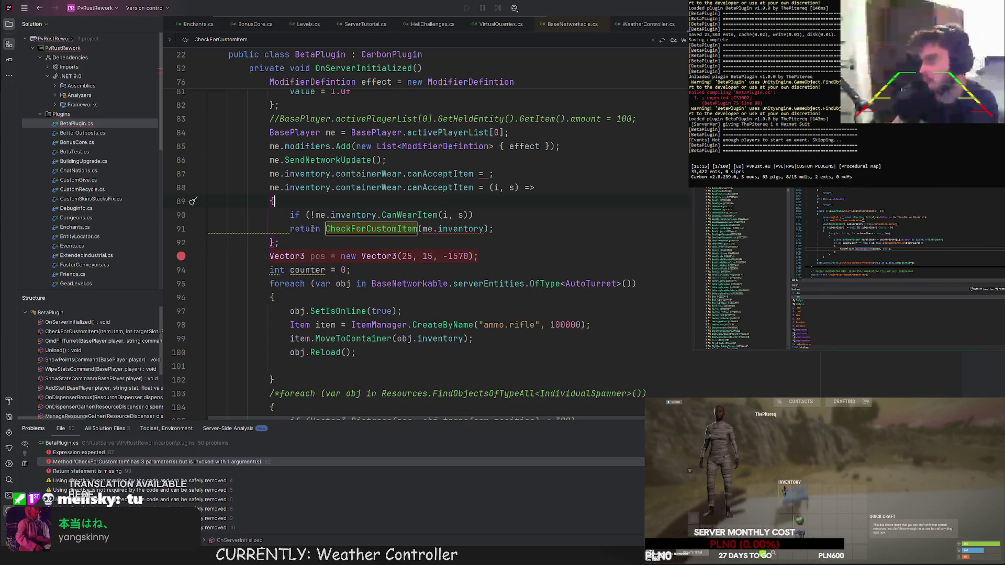
{"action": "left_click", "coordinate": [289, 228]}
{"action": "key", "text": "Tab"}
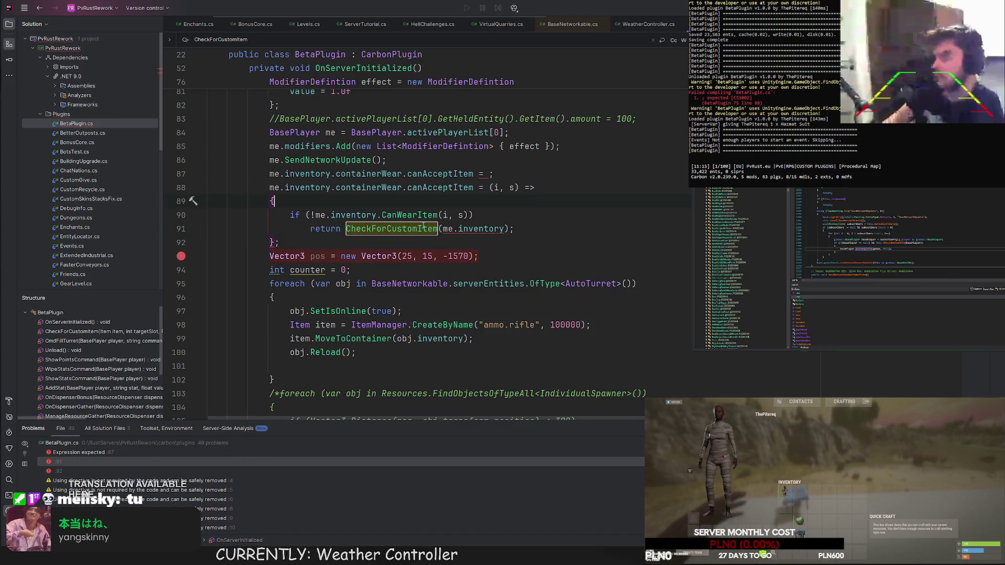
{"action": "left_click", "coordinate": [445, 215]}
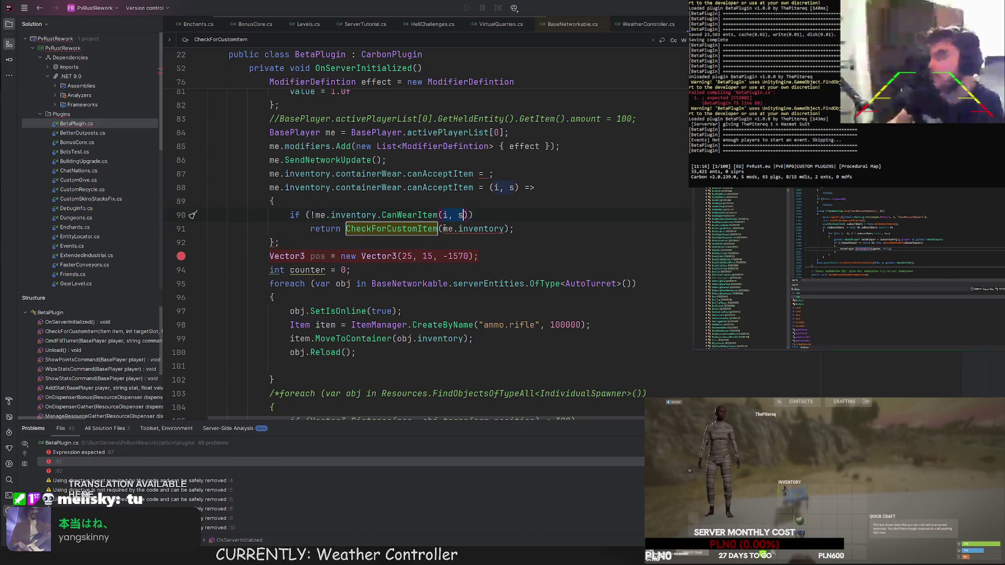
{"action": "left_click", "coordinate": [442, 229]}
{"action": "type", "text": "i, s,"}
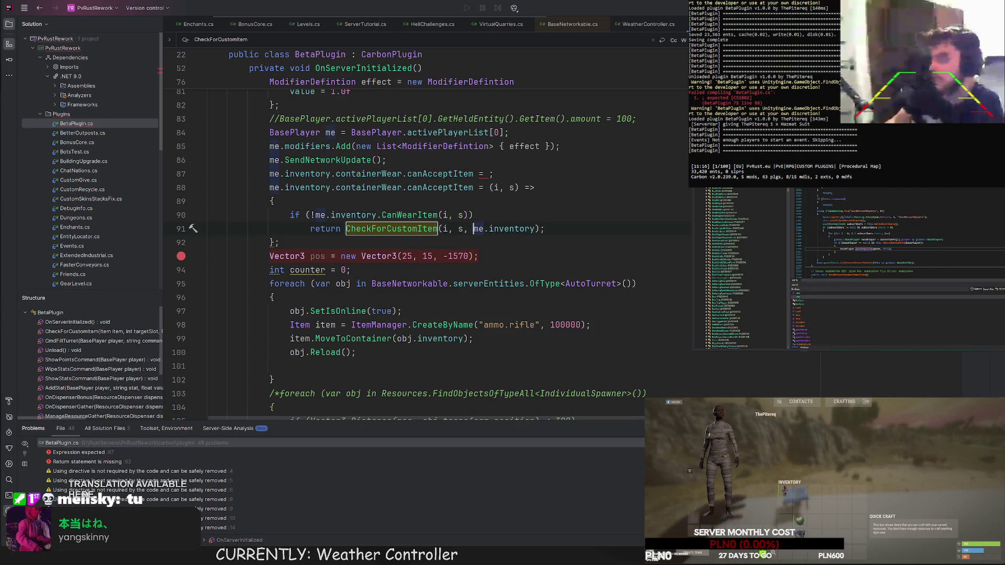
Delete the stray empty canAcceptItem line.
{"action": "left_click", "coordinate": [495, 203]}
{"action": "double_click", "coordinate": [393, 229]}
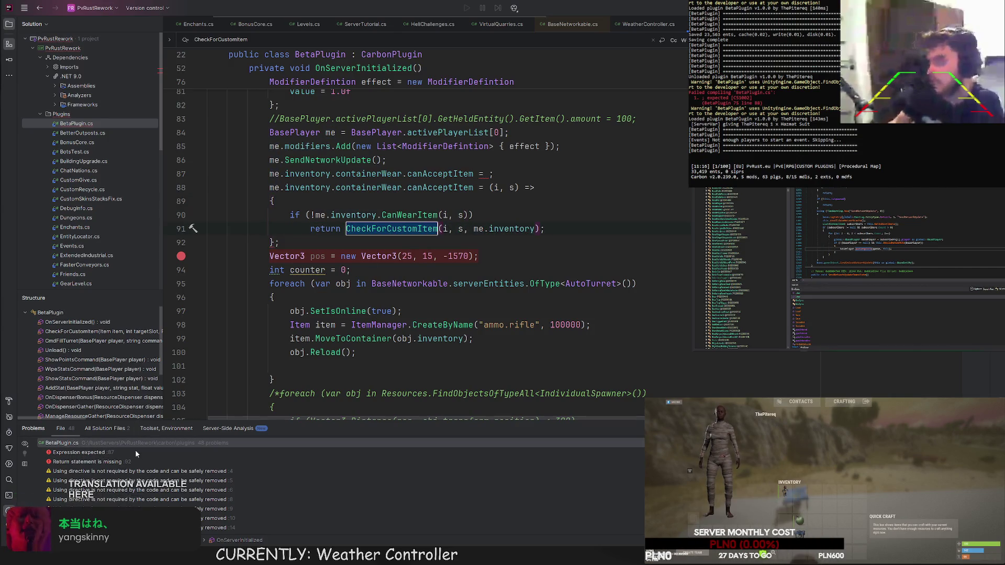
{"action": "triple_click", "coordinate": [383, 174]}
{"action": "key", "text": "Delete"}
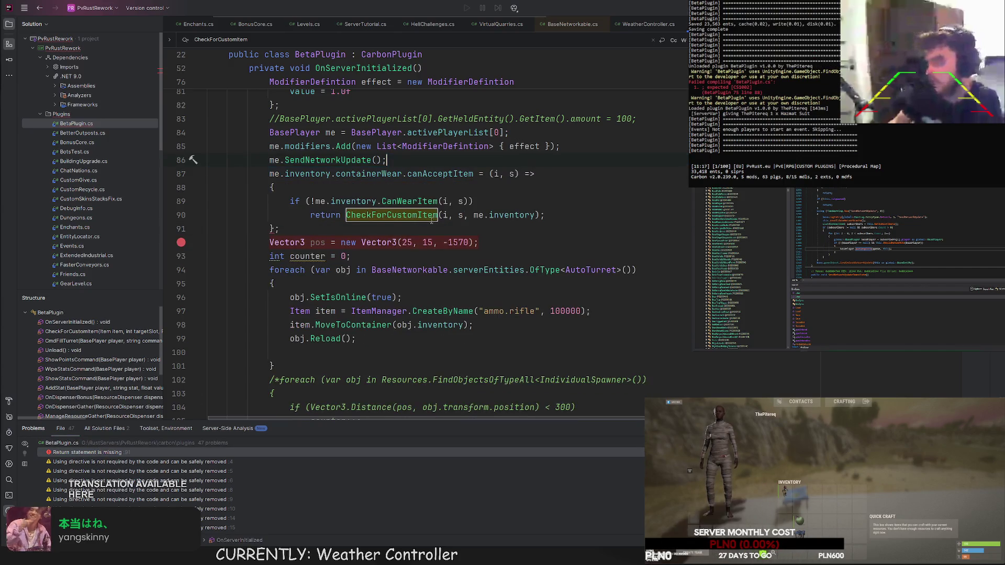
Fix the missing-return problem by adding a fallback 'return false;' after the CheckForCustomItem return.
{"action": "left_click", "coordinate": [108, 451]}
{"action": "left_click", "coordinate": [354, 220]}
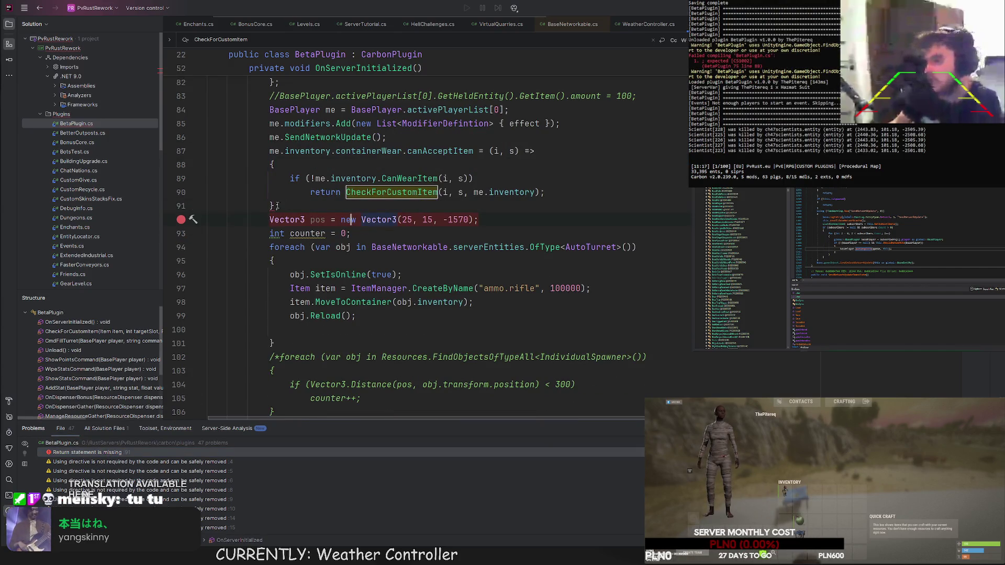
{"action": "left_click", "coordinate": [278, 206]}
{"action": "left_click", "coordinate": [565, 189]}
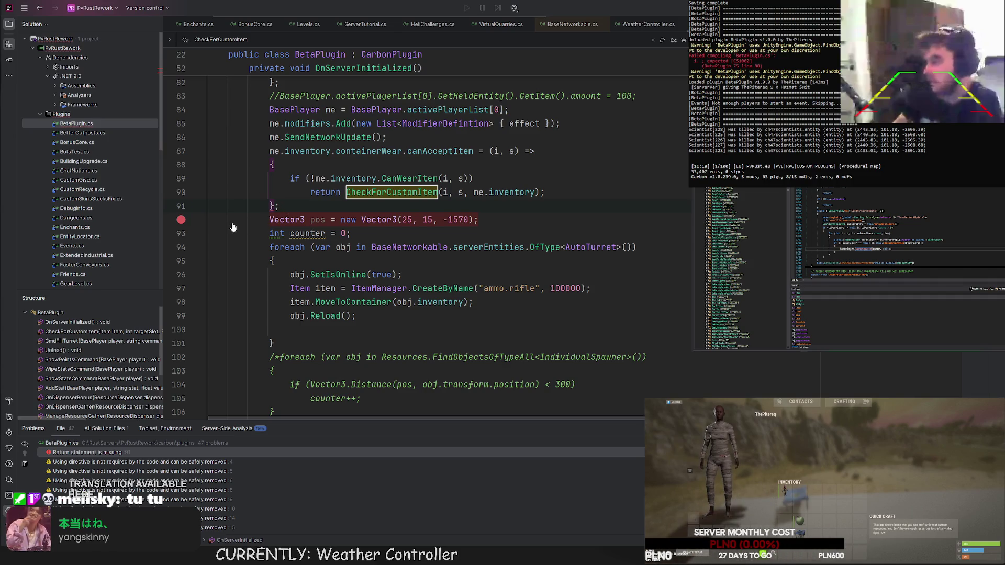
{"action": "key", "text": "Return"}
{"action": "type", "text": "return false;"}
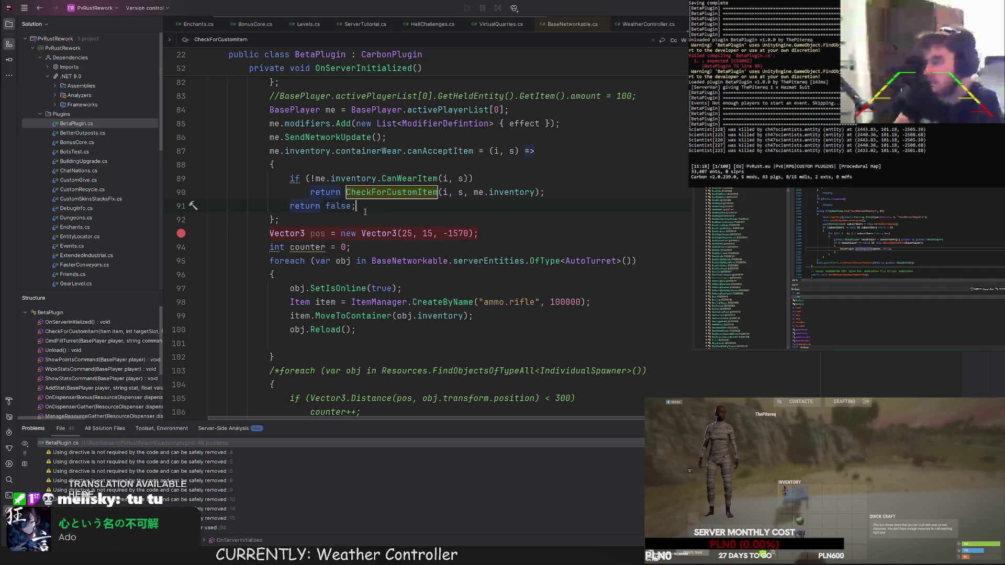
Declare bool returnVal = me.inventory.CanWearItem(i, s), use it in the if and fallback return, and save.
{"action": "left_click_drag", "start_coordinate": [316, 180], "coordinate": [468, 179]}
{"action": "left_click", "coordinate": [451, 165]}
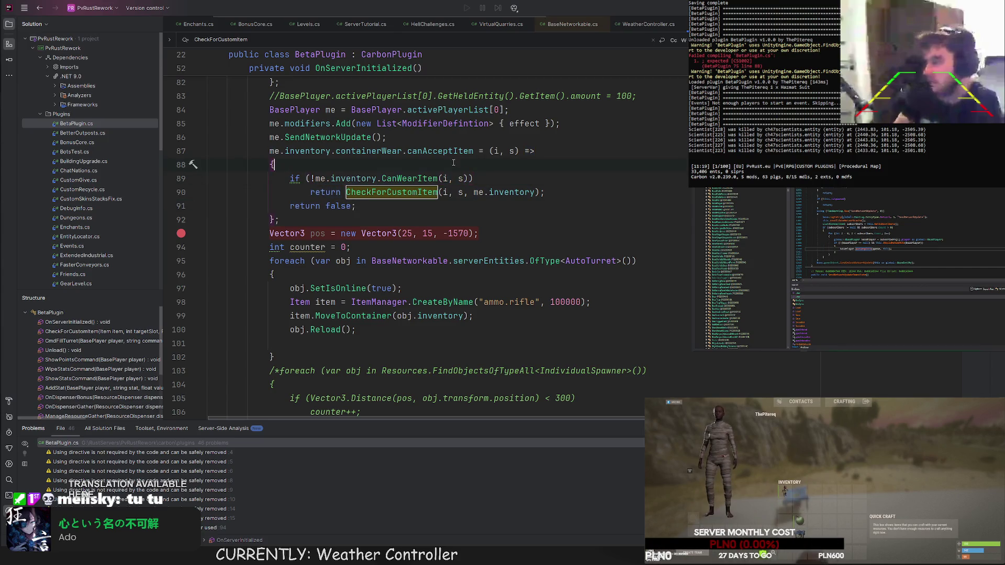
{"action": "key", "text": "Return"}
{"action": "type", "text": "bool returnVal = me.inventory.CanWearItem(i, s);"}
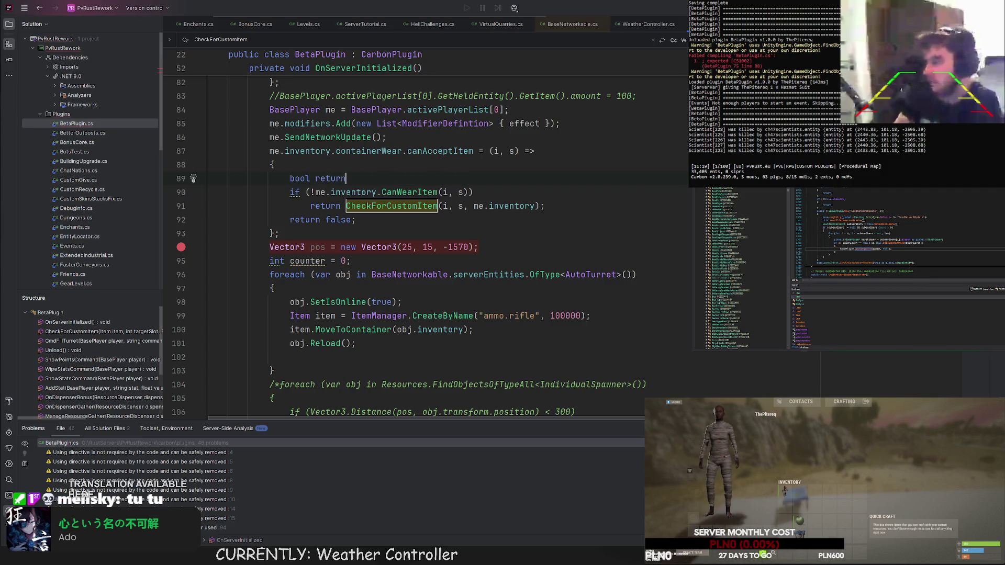
{"action": "double_click", "coordinate": [338, 179]}
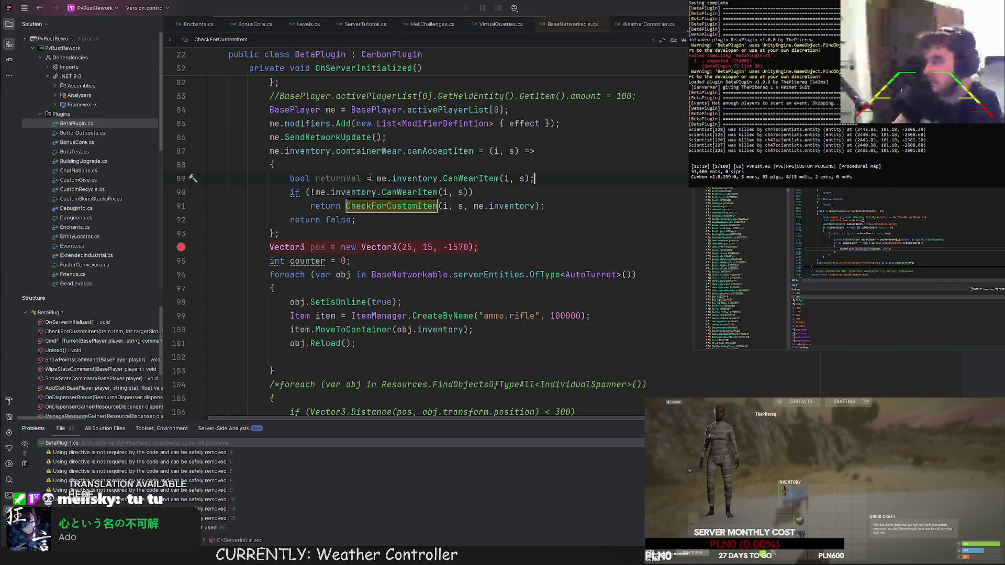
{"action": "key", "text": "ctrl+c"}
{"action": "left_click_drag", "start_coordinate": [317, 192], "coordinate": [469, 192]}
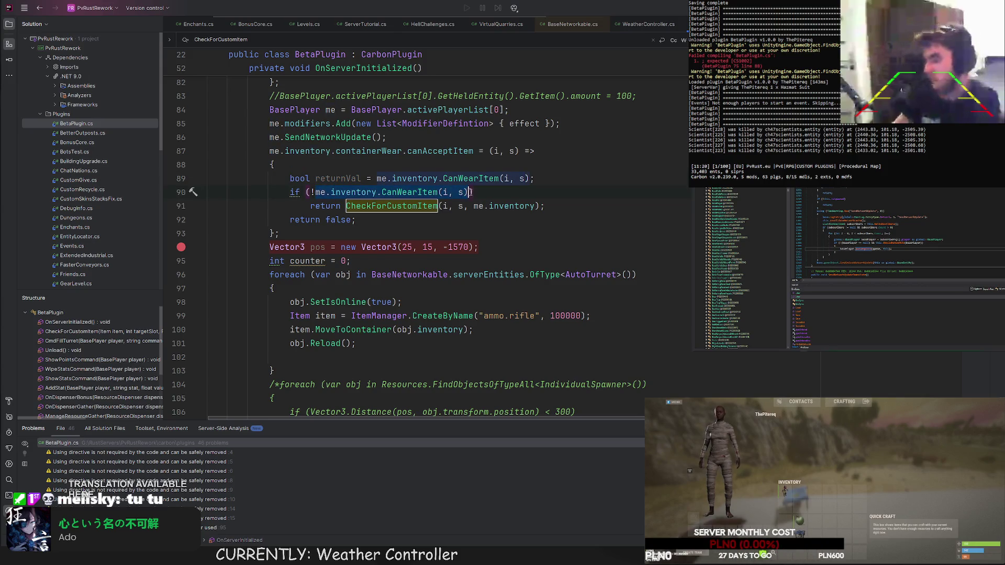
{"action": "key", "text": "ctrl+v"}
{"action": "double_click", "coordinate": [340, 220]}
{"action": "key", "text": "ctrl+v"}
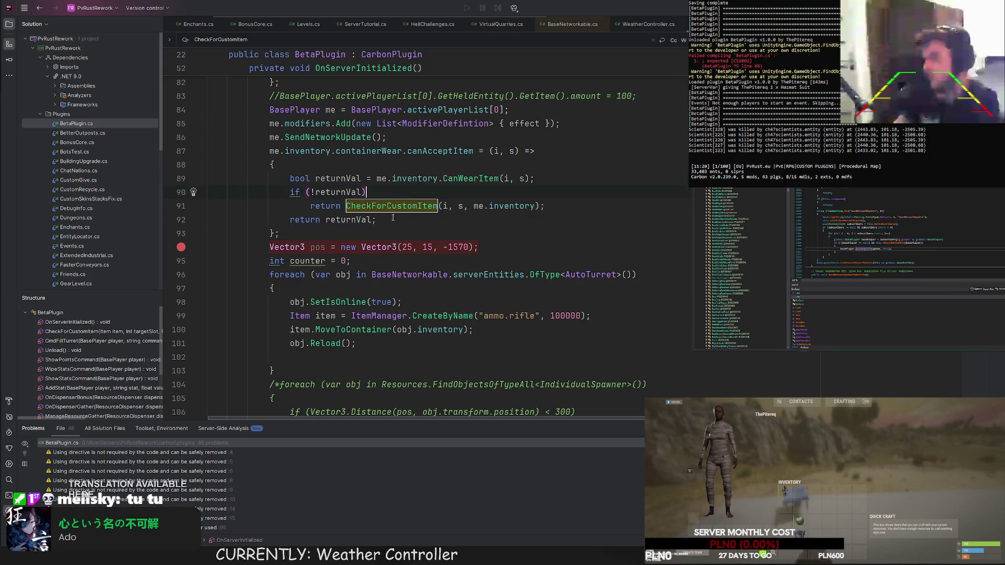
{"action": "left_click", "coordinate": [399, 198]}
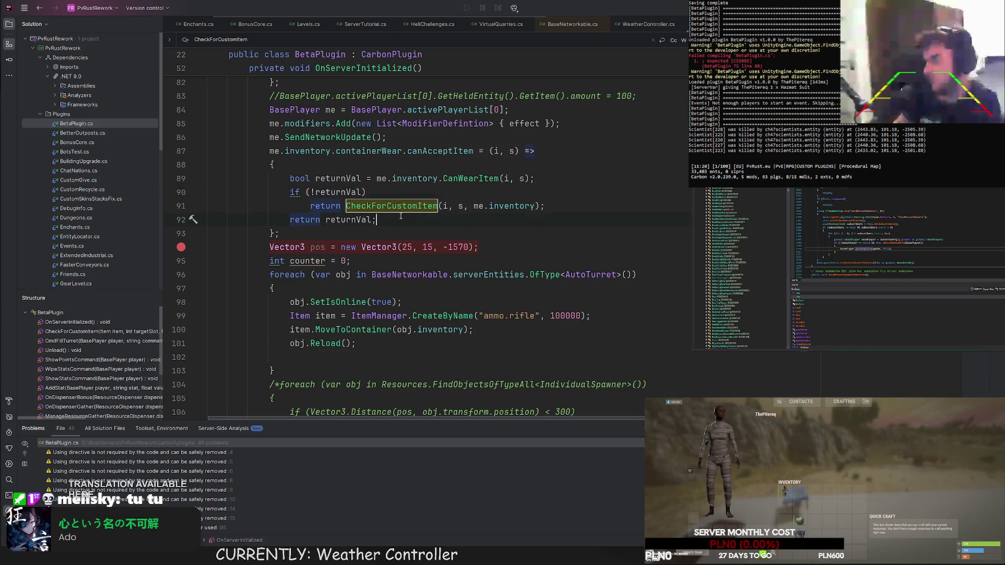
{"action": "key", "text": "ctrl+s"}
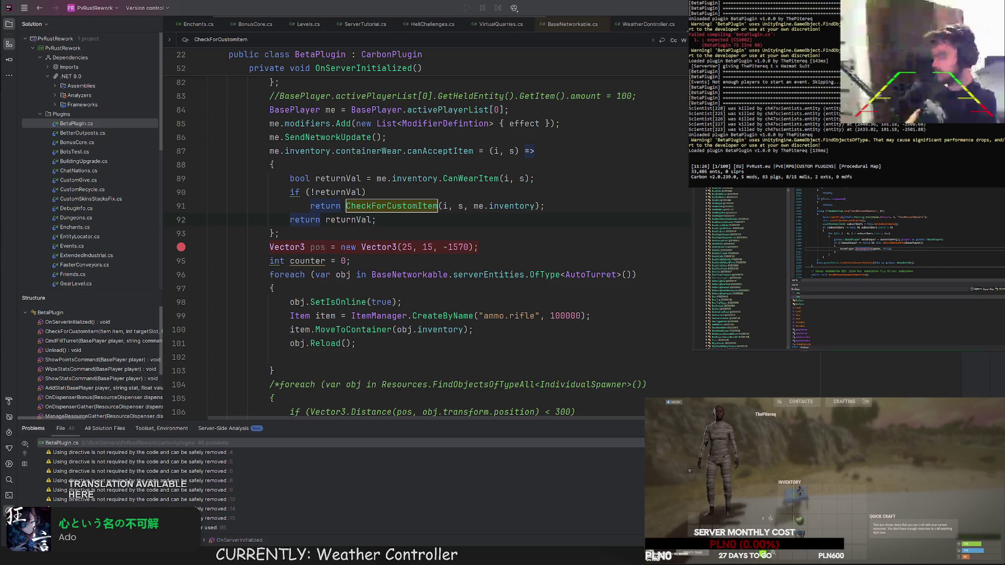
{"action": "left_click", "coordinate": [386, 138]}
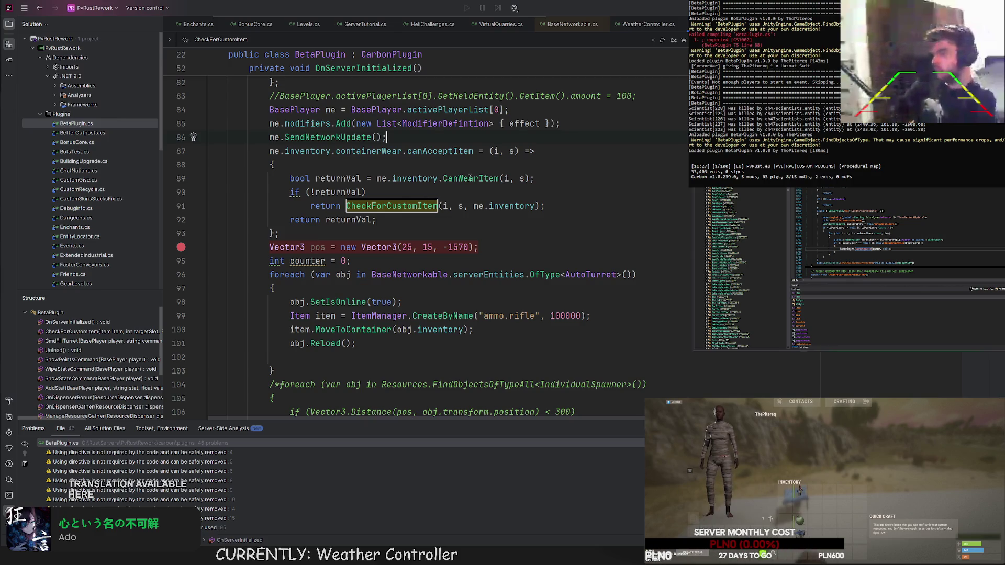
{"action": "left_click", "coordinate": [470, 178], "text": "ctrl"}
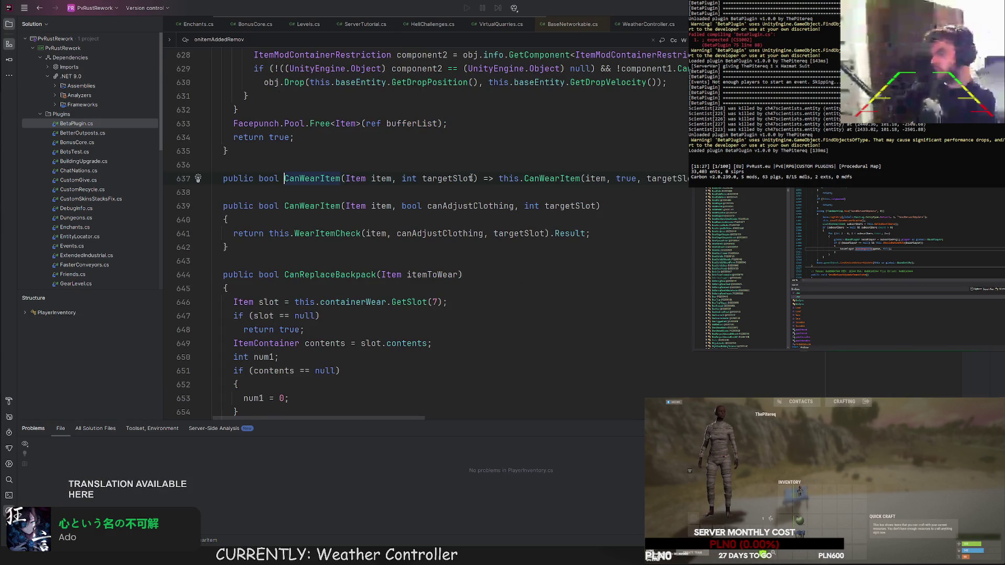
{"action": "left_click", "coordinate": [546, 179], "text": "ctrl"}
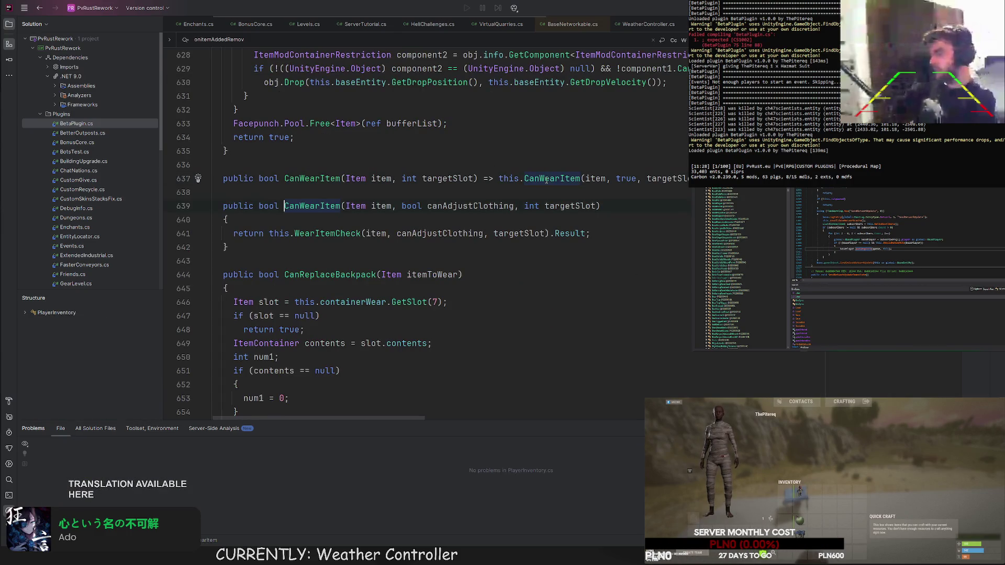
{"action": "left_click", "coordinate": [40, 8]}
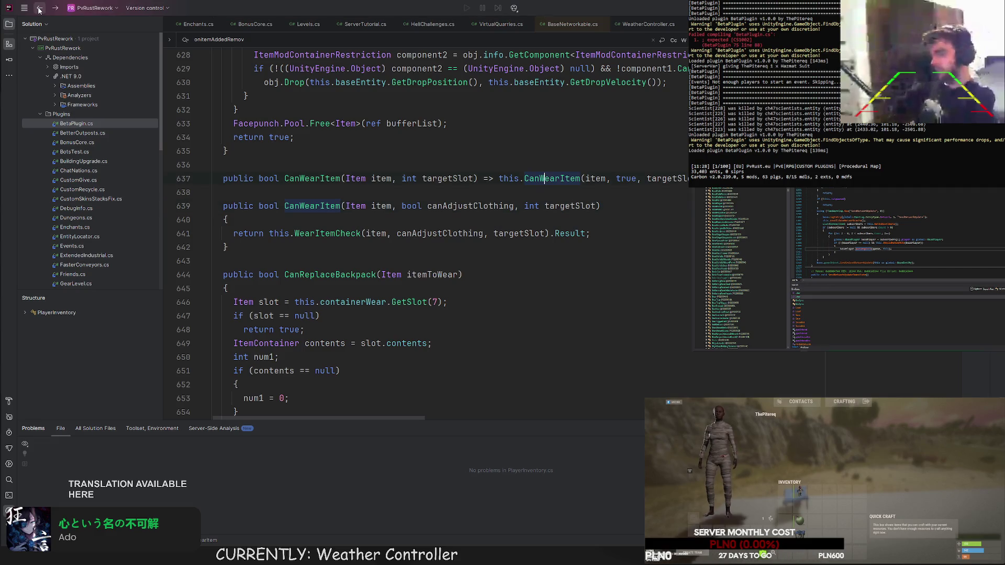
{"action": "left_click", "coordinate": [40, 8]}
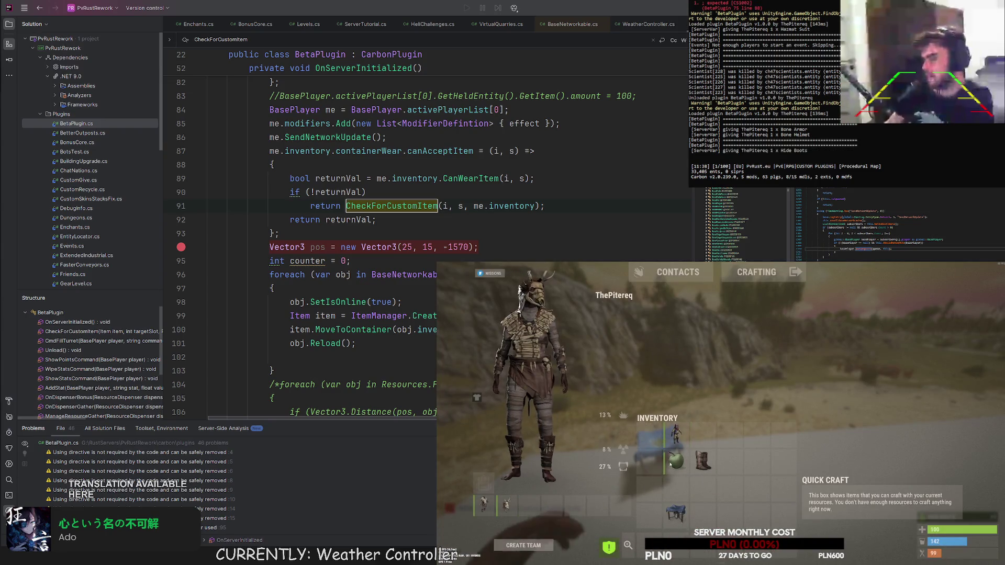
Spawn Tactical, Wood Armor, Leather and Burlap Gloves from the F1 item panel's glove search.
{"action": "type", "text": "glove"}
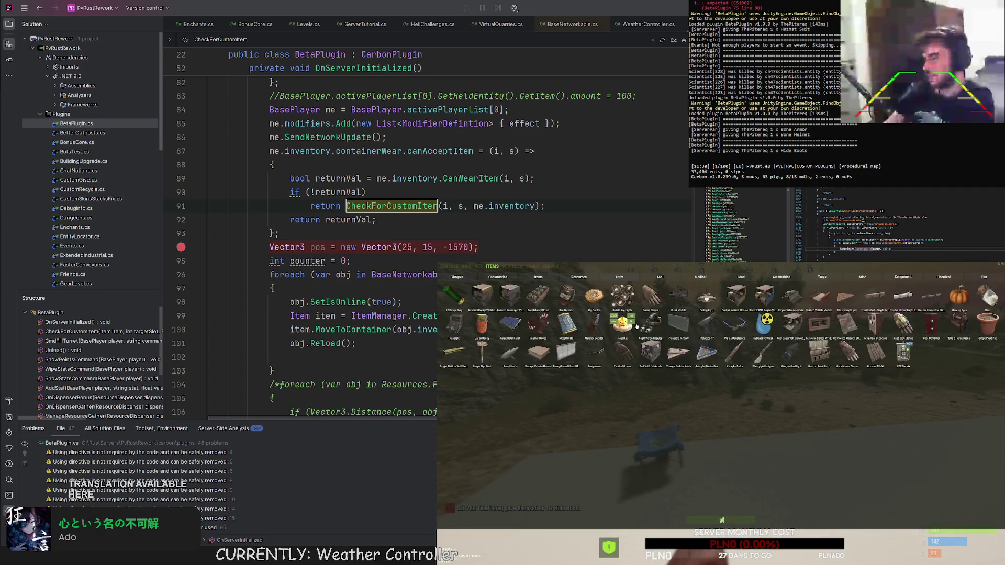
{"action": "left_click", "coordinate": [538, 296]}
{"action": "key", "text": "F1"}
{"action": "key", "text": "Tab"}
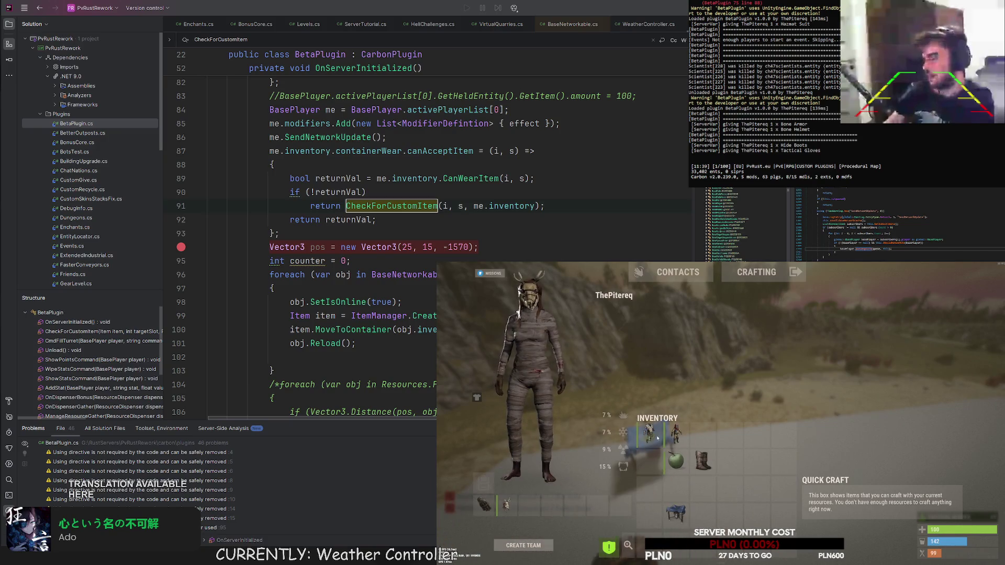
{"action": "key", "text": "Tab"}
{"action": "key", "text": "F1"}
{"action": "left_click", "coordinate": [566, 295]}
{"action": "left_click", "coordinate": [482, 296]}
{"action": "left_click", "coordinate": [455, 296]}
{"action": "key", "text": "F1"}
{"action": "key", "text": "Tab"}
Equip the gloves while swapping between the hazmat suit, wrapped outfit and bone armor.
{"action": "right_click", "coordinate": [709, 440]}
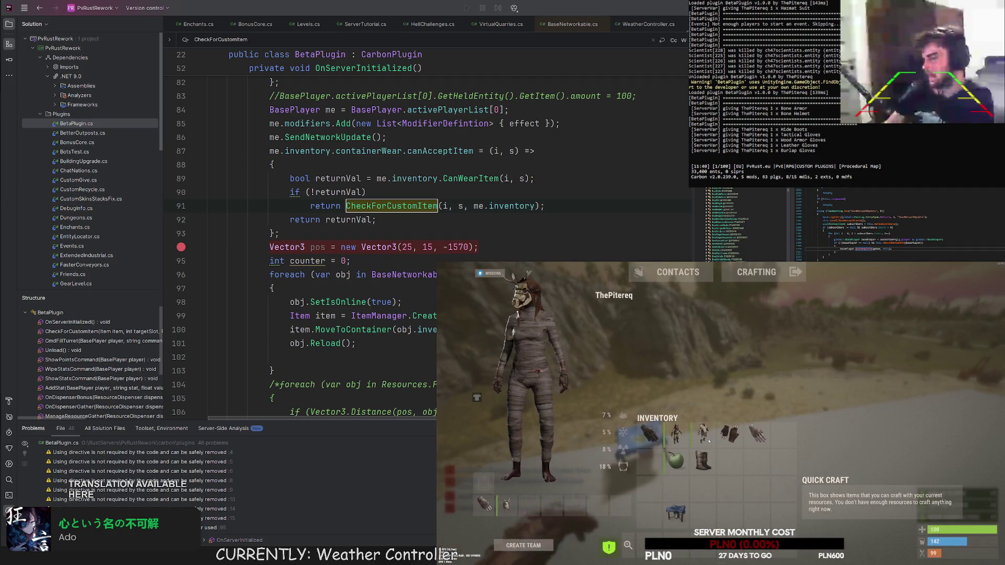
{"action": "right_click", "coordinate": [484, 503]}
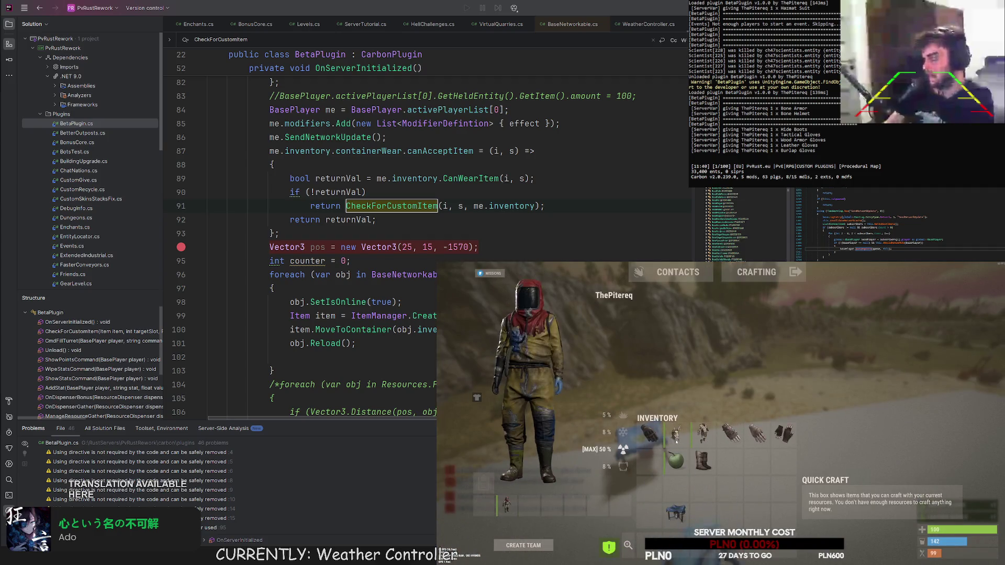
{"action": "right_click", "coordinate": [676, 433]}
{"action": "right_click", "coordinate": [703, 434]}
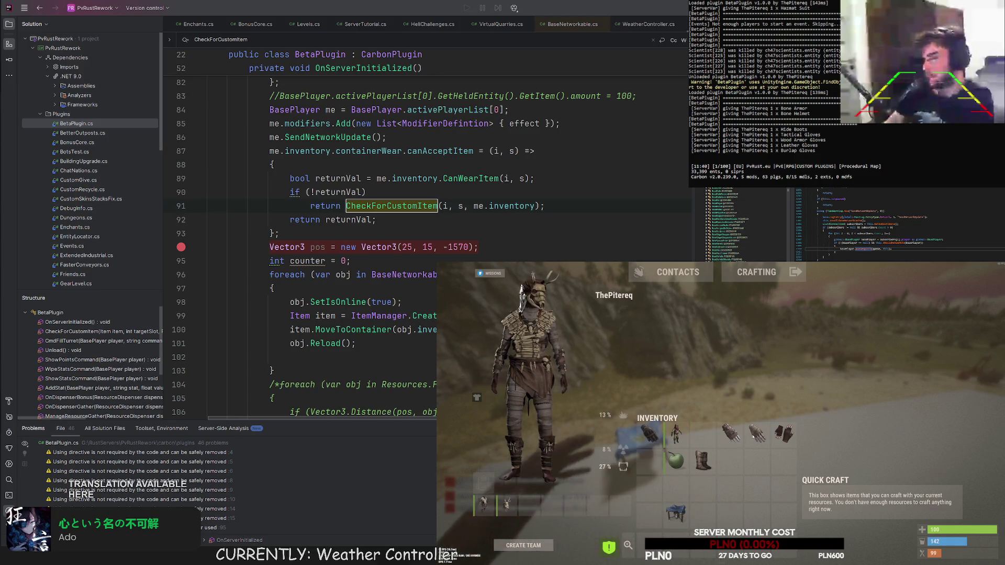
{"action": "right_click", "coordinate": [757, 433]}
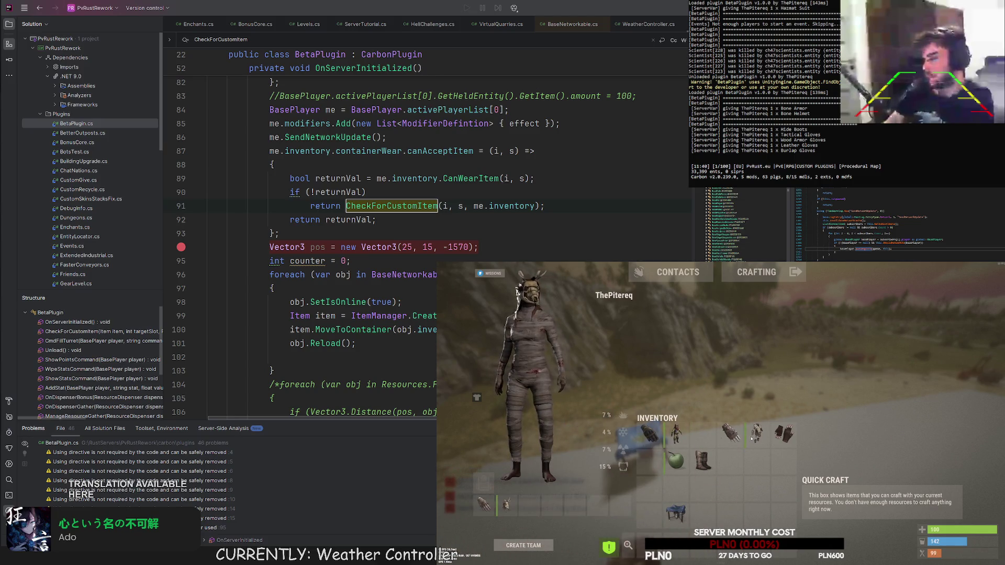
{"action": "right_click", "coordinate": [757, 434]}
{"action": "right_click", "coordinate": [649, 433]}
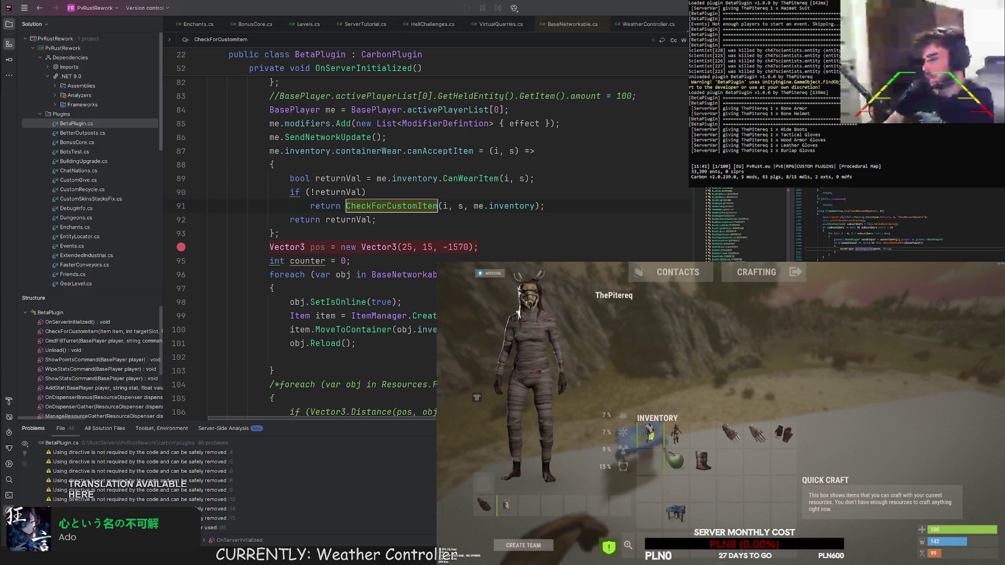
{"action": "right_click", "coordinate": [649, 432]}
{"action": "left_click_drag", "start_coordinate": [649, 430], "coordinate": [533, 428]}
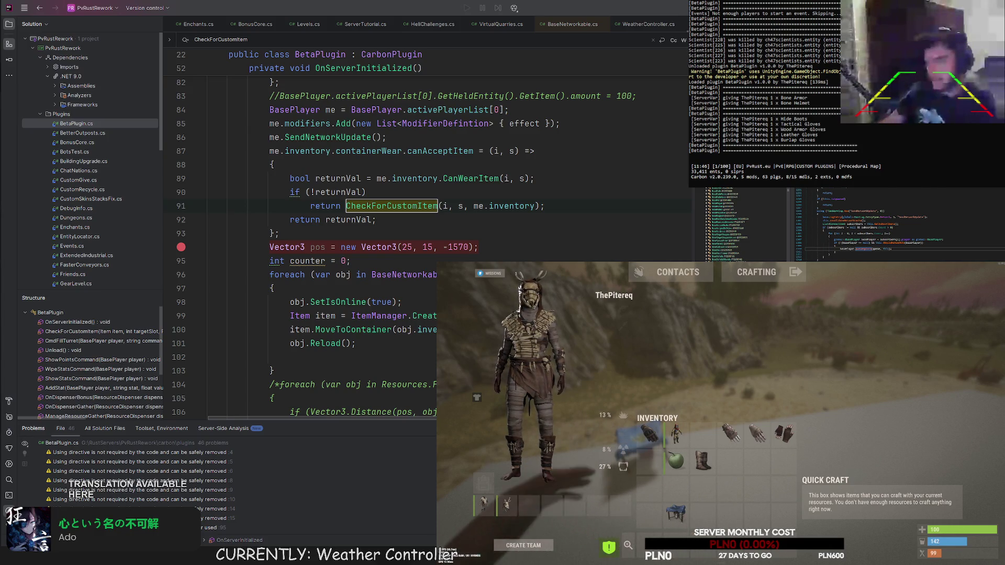
{"action": "key", "text": "alt+Tab"}
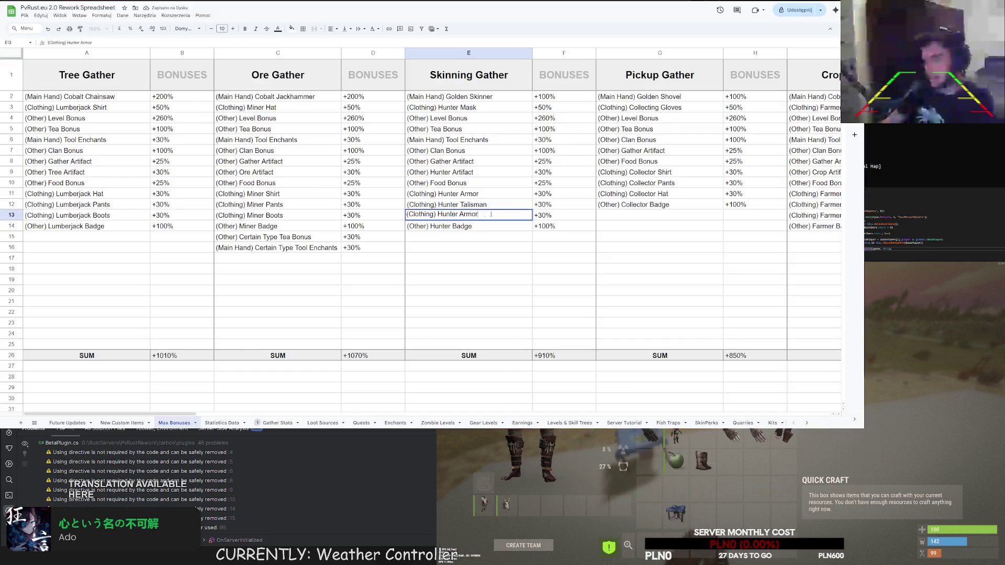
{"action": "type", "text": "Ring"}
{"action": "key", "text": "Return"}
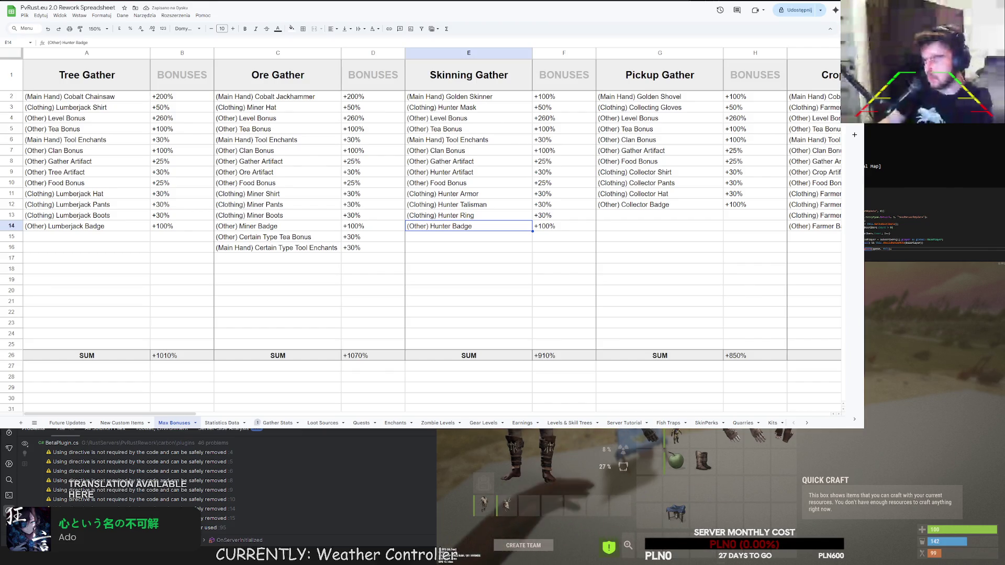
{"action": "left_click_drag", "start_coordinate": [180, 413], "coordinate": [240, 413]}
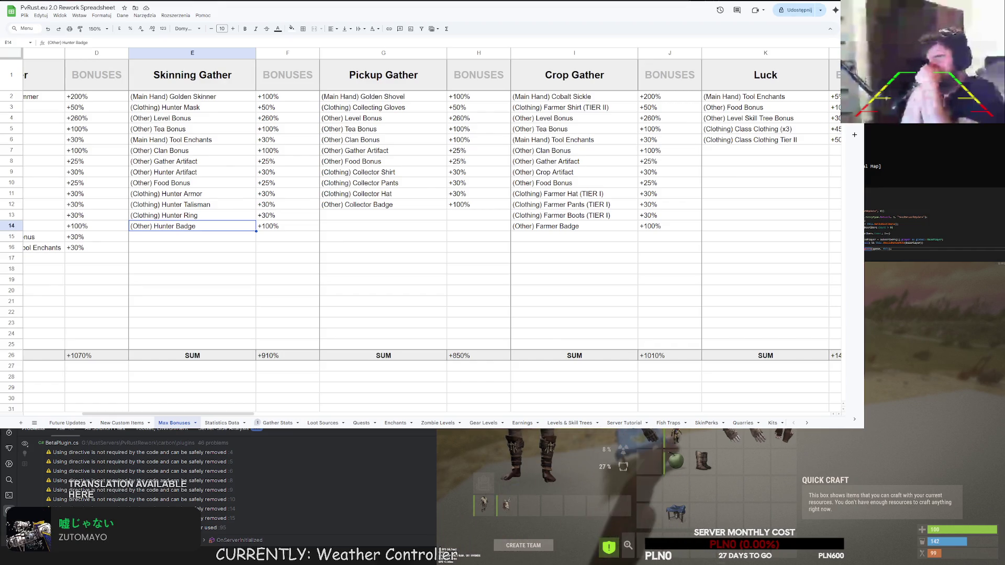
{"action": "scroll", "coordinate": [418, 209], "scroll_direction": "down", "scroll_amount": 2}
{"action": "scroll", "coordinate": [419, 210], "scroll_direction": "up", "scroll_amount": 2}
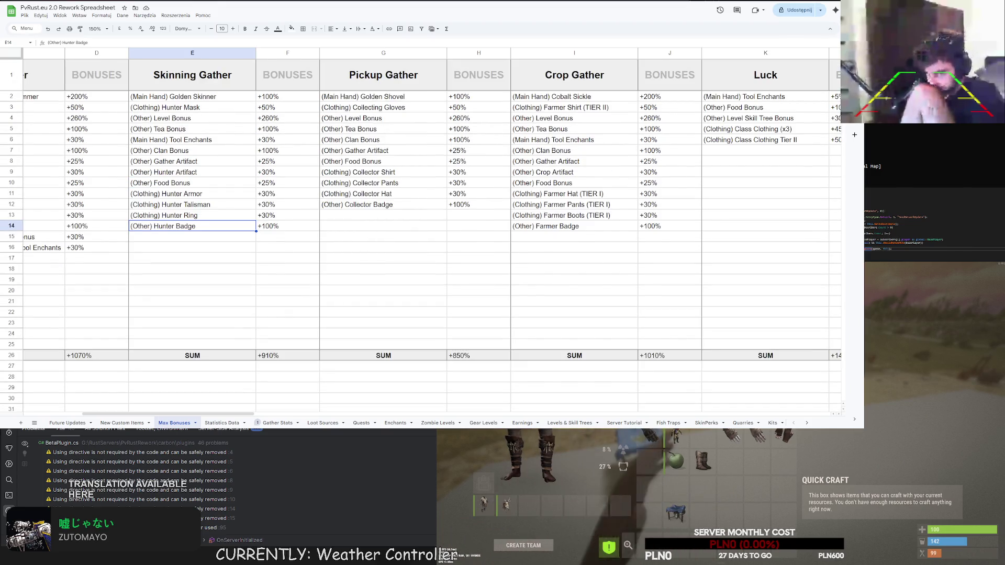
{"action": "left_click", "coordinate": [599, 108]}
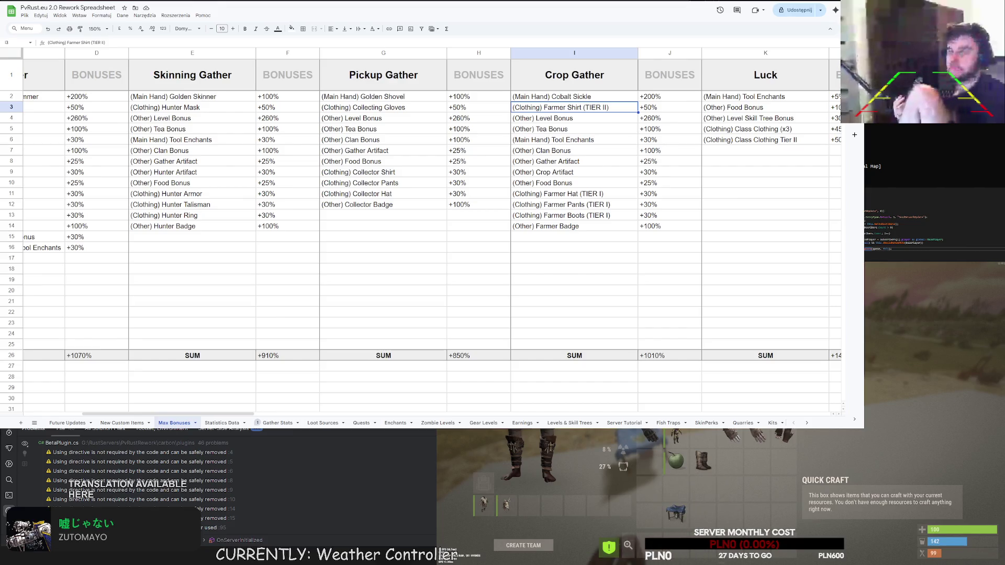
{"action": "mouse_move", "coordinate": [230, 414]}
{"action": "left_mouse_down"}
{"action": "mouse_move", "coordinate": [391, 428]}
{"action": "mouse_move", "coordinate": [424, 419]}
{"action": "left_mouse_up"}
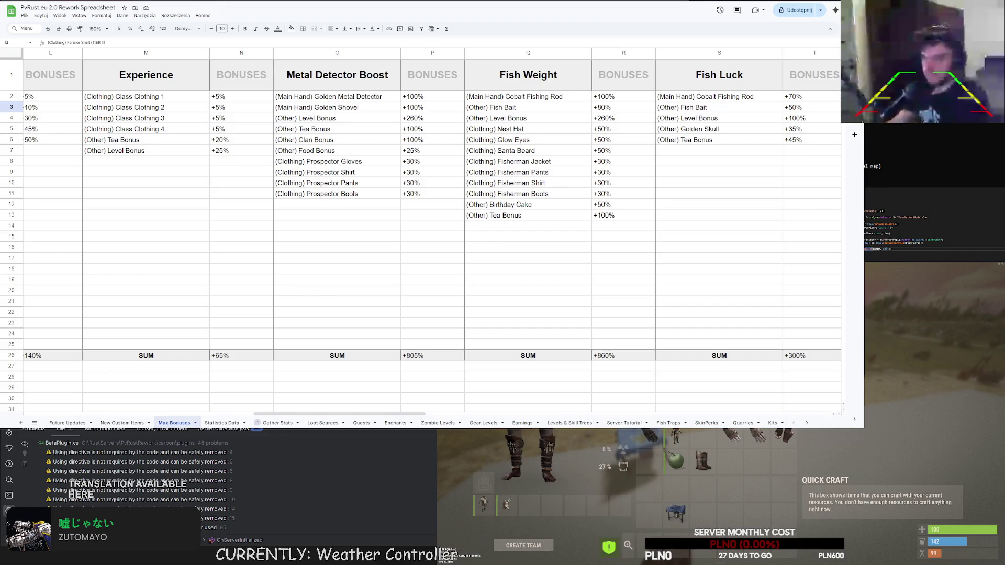
{"action": "left_click_drag", "start_coordinate": [329, 415], "coordinate": [416, 415]}
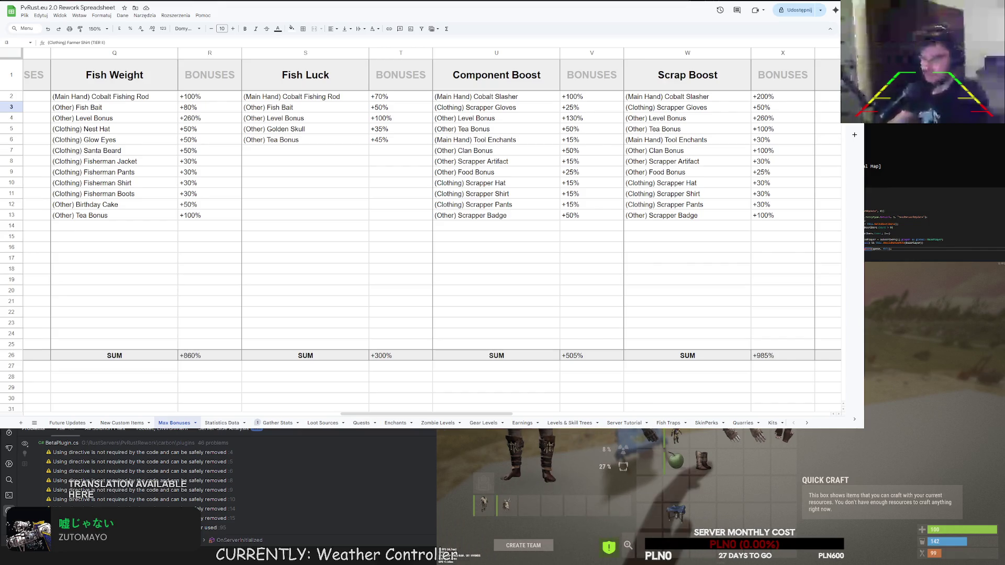
{"action": "mouse_move", "coordinate": [352, 415]}
{"action": "left_mouse_down"}
{"action": "mouse_move", "coordinate": [620, 425]}
{"action": "mouse_move", "coordinate": [480, 425]}
{"action": "left_mouse_up"}
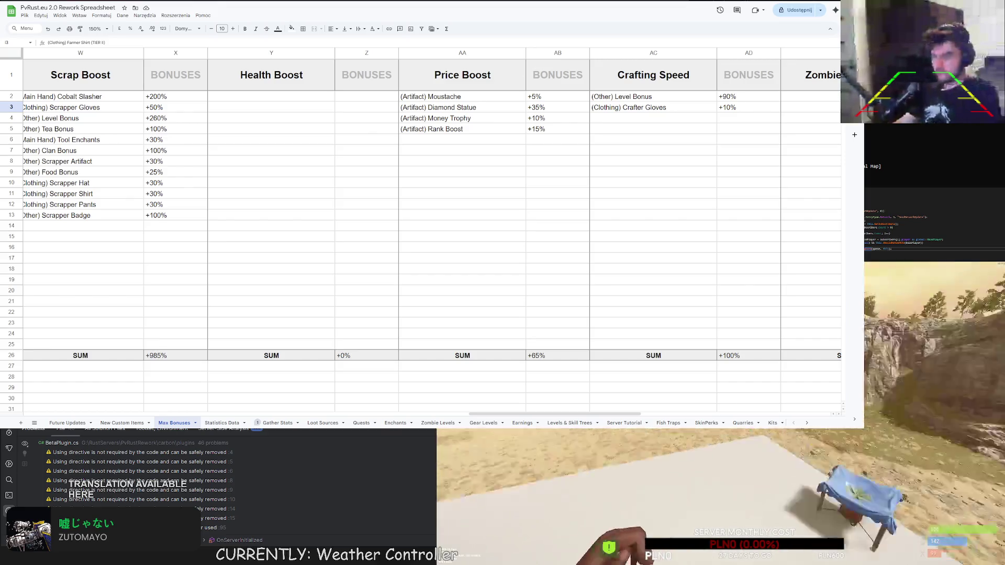
Run /lvl in chat to view the Killer and Craftsman skill levels, then close it and reopen chat.
{"action": "key", "text": "Return"}
{"action": "type", "text": "/liv"}
{"action": "type", "text": "/lvl"}
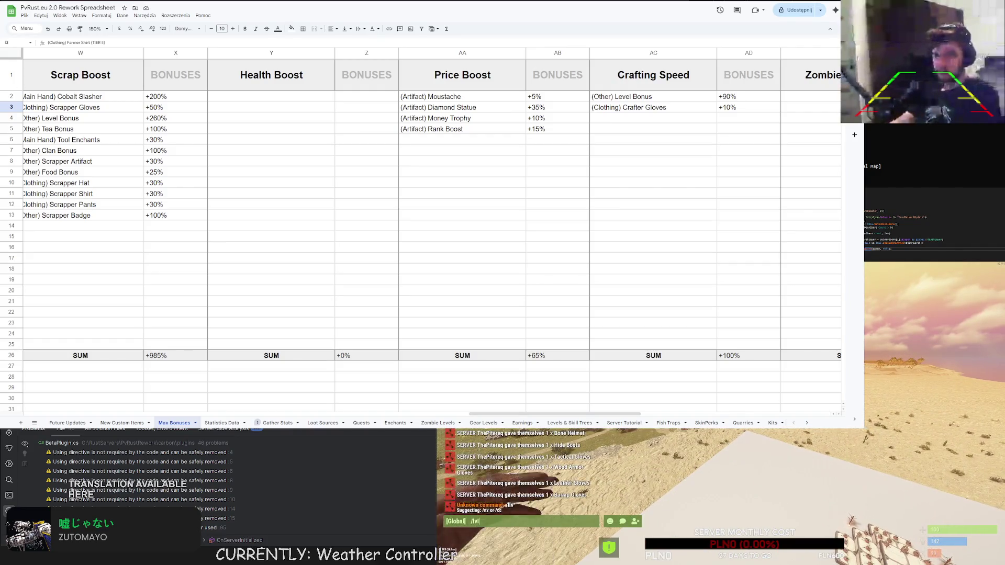
{"action": "key", "text": "Return"}
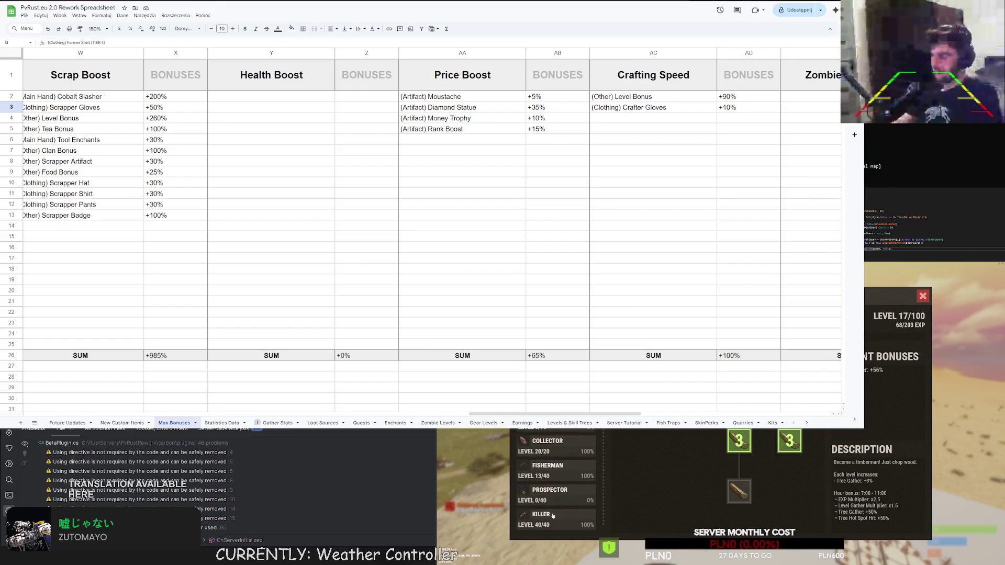
{"action": "left_click", "coordinate": [554, 515]}
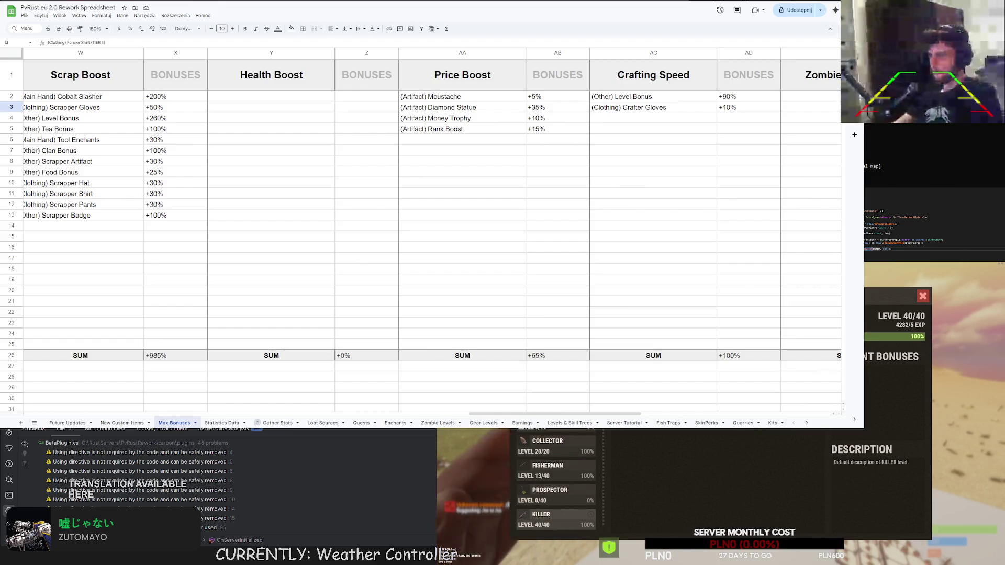
{"action": "scroll", "coordinate": [555, 482], "scroll_direction": "up", "scroll_amount": 2}
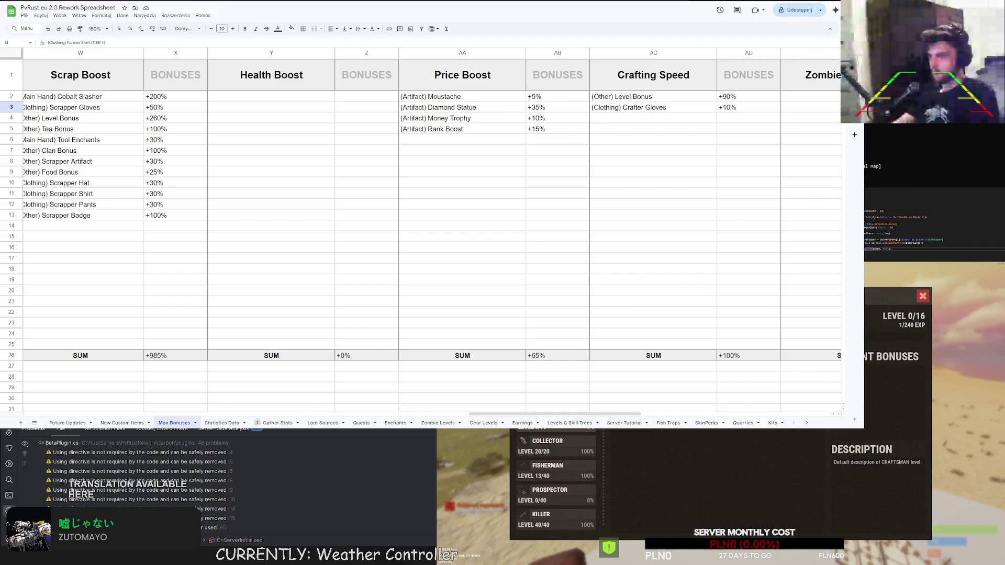
{"action": "left_click", "coordinate": [555, 445]}
{"action": "scroll", "coordinate": [555, 481], "scroll_direction": "up", "scroll_amount": 2}
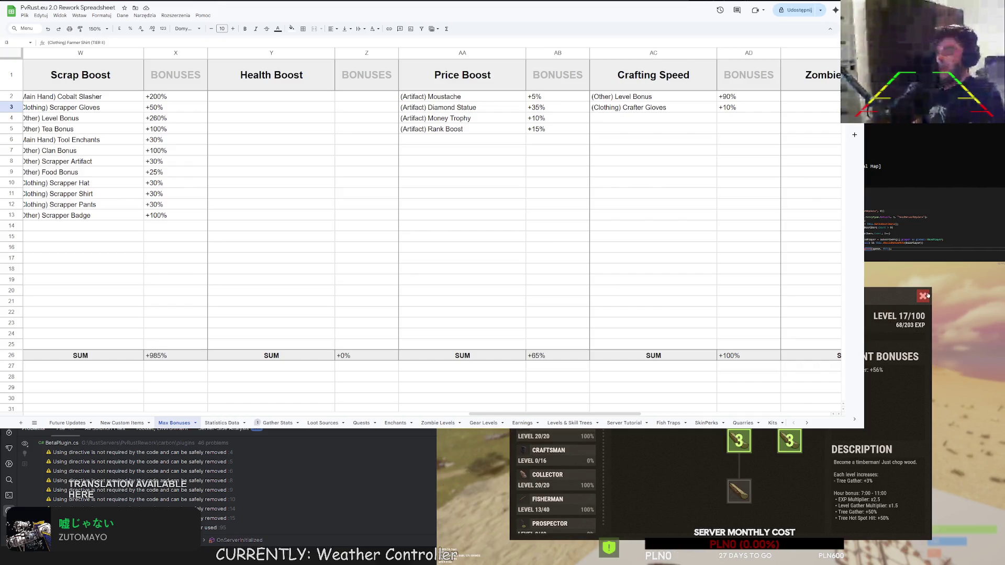
{"action": "key", "text": "Escape"}
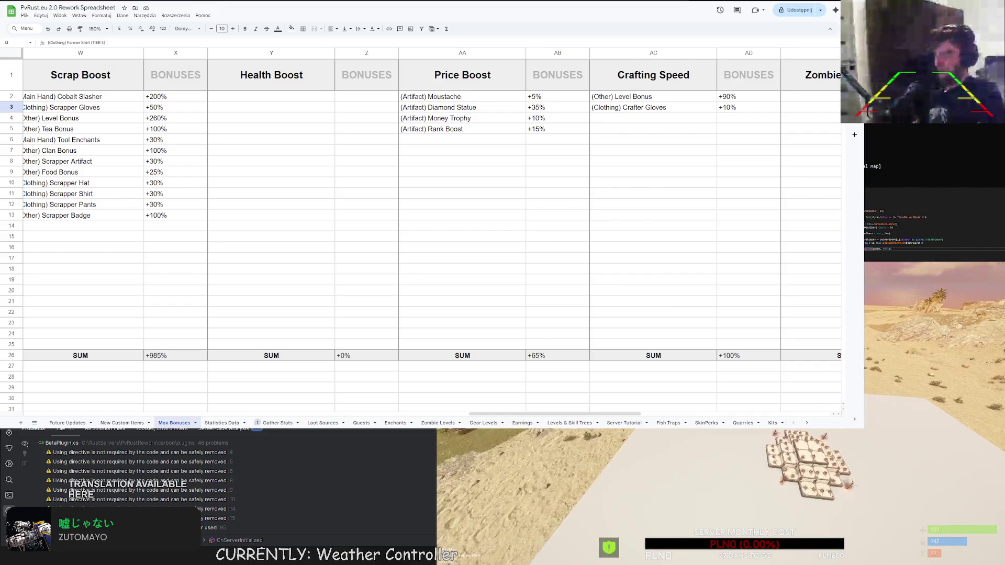
{"action": "key", "text": "Return"}
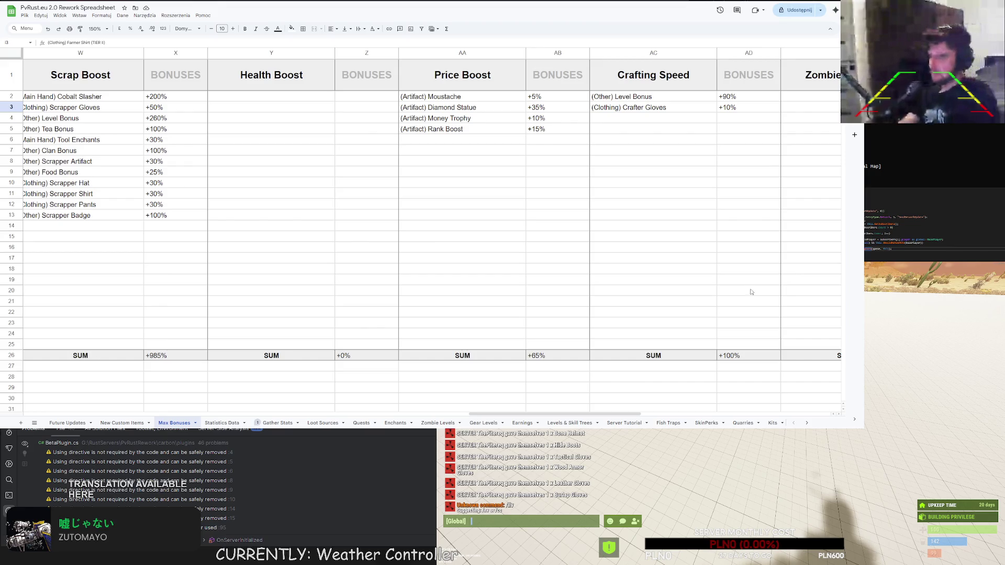
{"action": "mouse_move", "coordinate": [554, 413]}
{"action": "left_mouse_down"}
{"action": "mouse_move", "coordinate": [666, 411]}
{"action": "mouse_move", "coordinate": [576, 410]}
{"action": "left_mouse_up"}
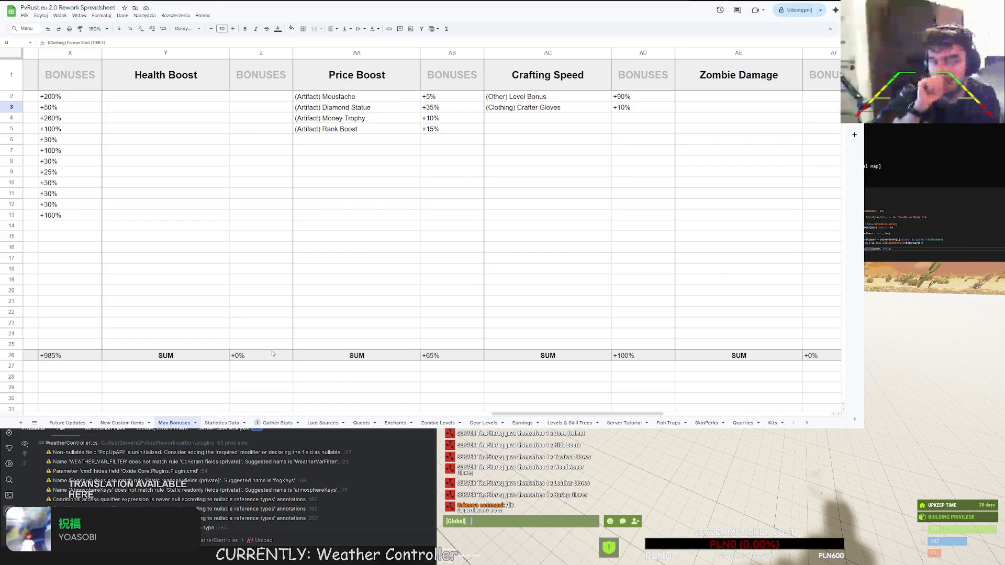
Scroll through the SkinPerks list and start editing empty cell A43 below Golden Tools.
{"action": "left_click", "coordinate": [484, 423]}
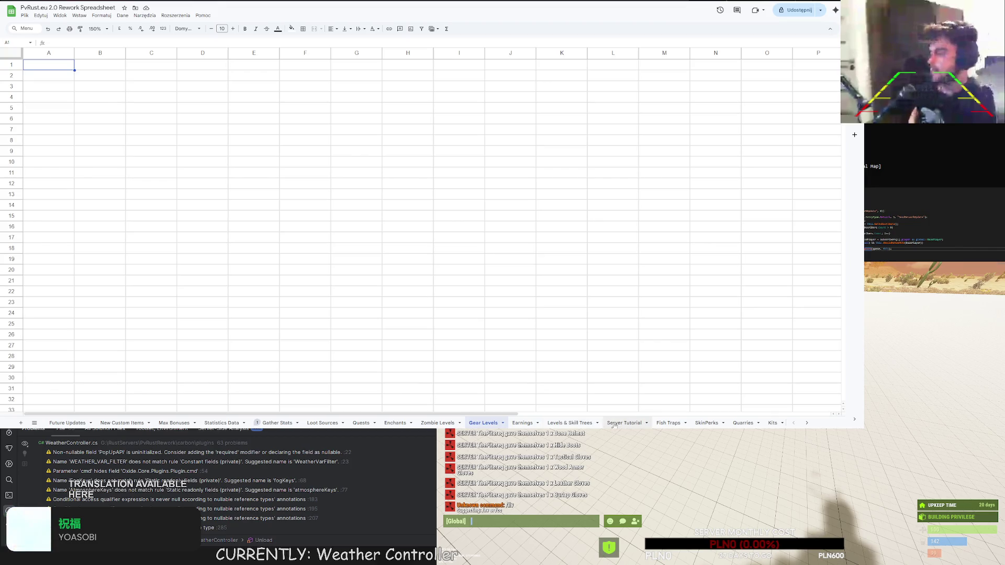
{"action": "left_click", "coordinate": [706, 423]}
{"action": "scroll", "coordinate": [254, 287], "scroll_direction": "up", "scroll_amount": 3}
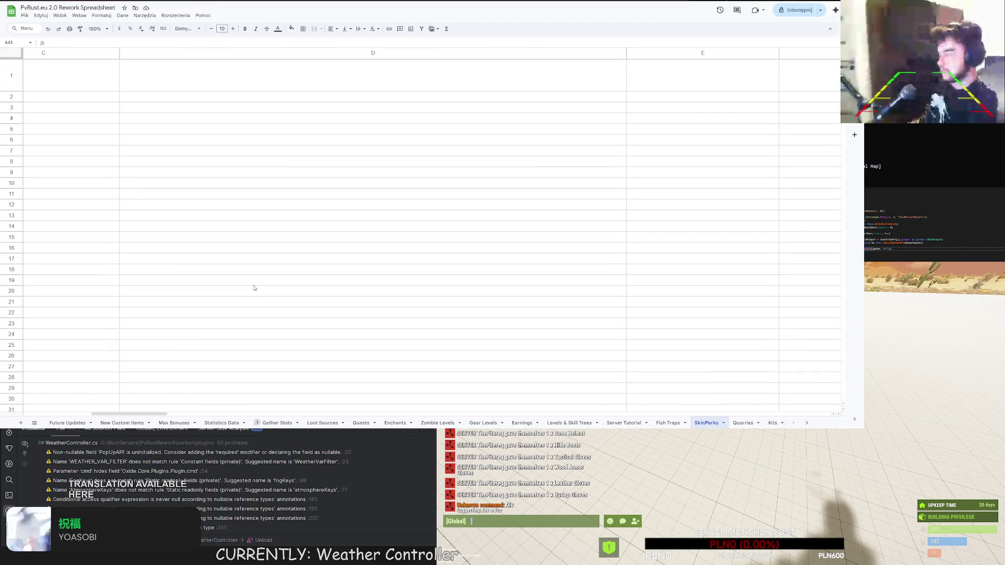
{"action": "left_click_drag", "start_coordinate": [131, 414], "coordinate": [63, 413]}
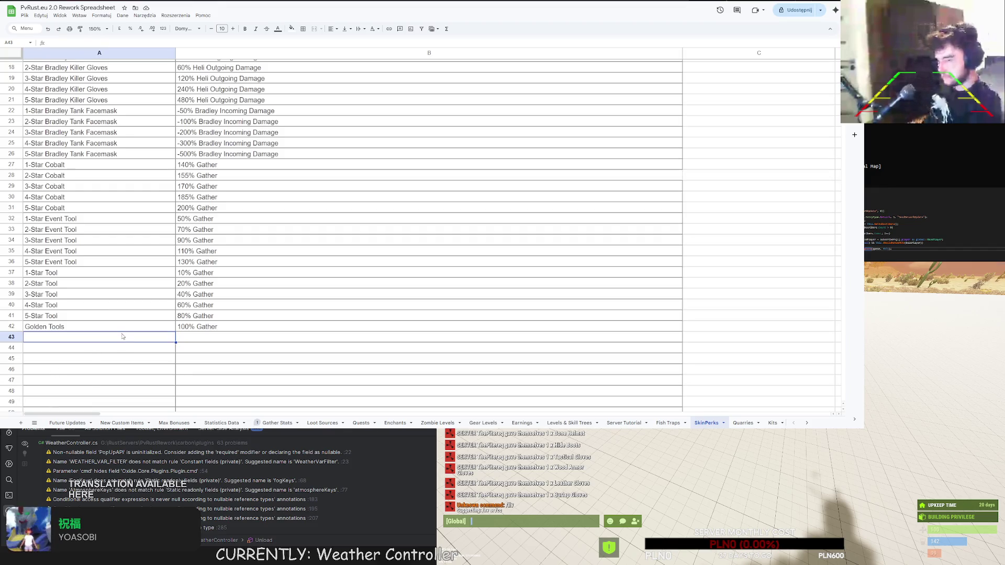
{"action": "left_click", "coordinate": [93, 348]}
{"action": "left_click", "coordinate": [93, 339]}
{"action": "scroll", "coordinate": [93, 339], "scroll_direction": "up", "scroll_amount": 3}
{"action": "scroll", "coordinate": [93, 339], "scroll_direction": "up", "scroll_amount": 3}
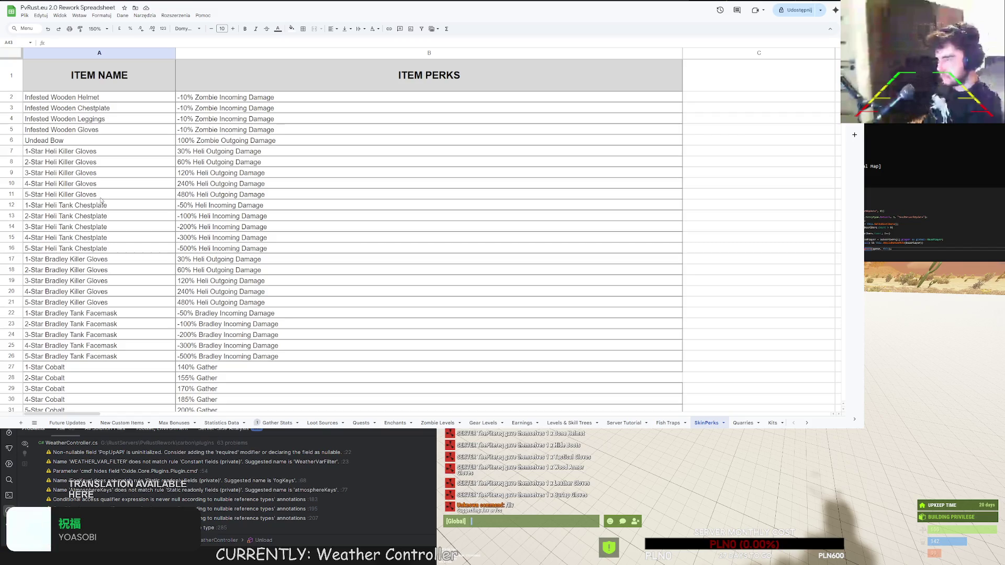
{"action": "scroll", "coordinate": [105, 209], "scroll_direction": "down", "scroll_amount": 5}
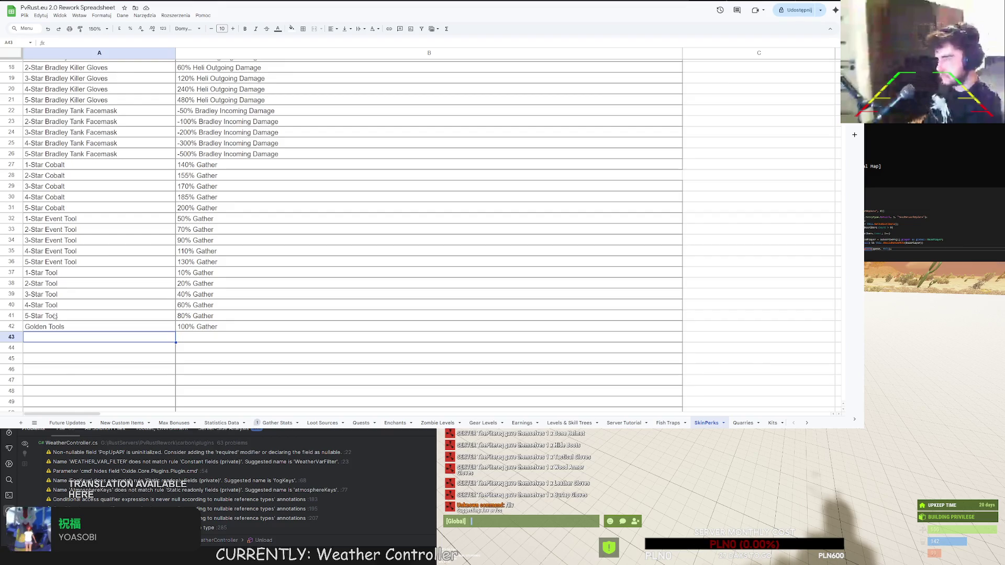
{"action": "double_click", "coordinate": [62, 338]}
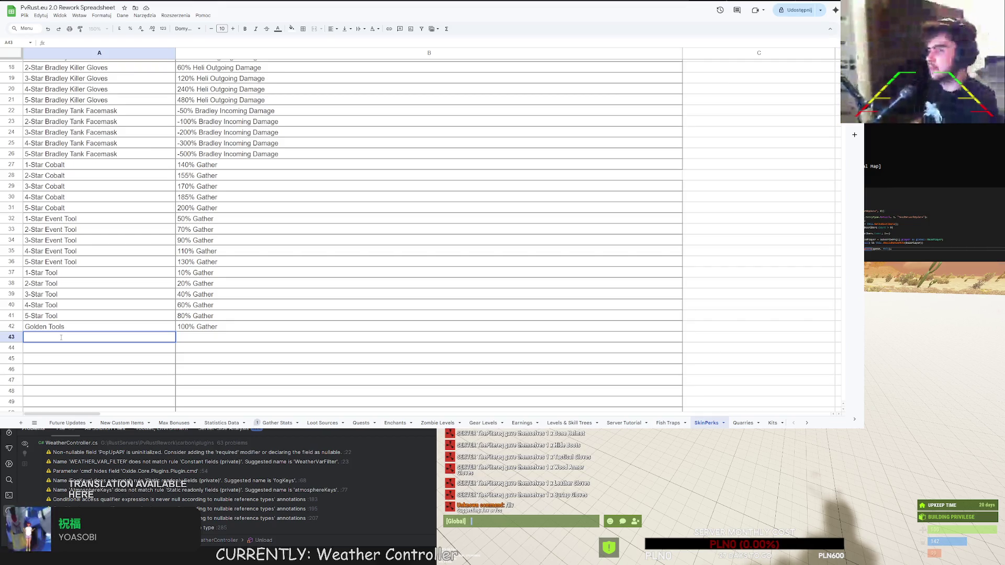
Enter '1-Star Class Main Clothing' into cell A43 of SkinPerks.
{"action": "type", "text": "Class C"}
{"action": "key", "text": "BackSpace"}
{"action": "type", "text": "M"}
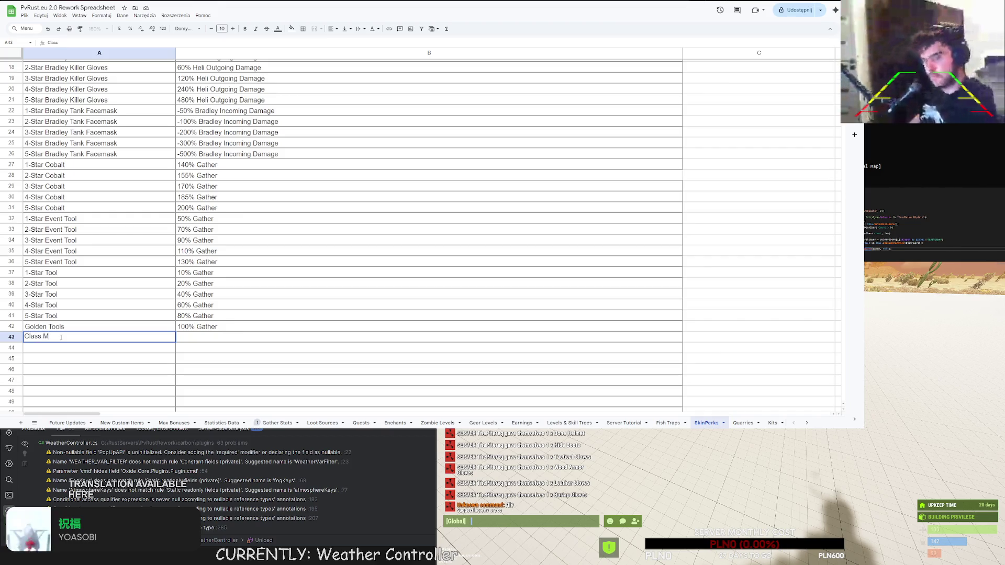
{"action": "type", "text": "ain Clothing"}
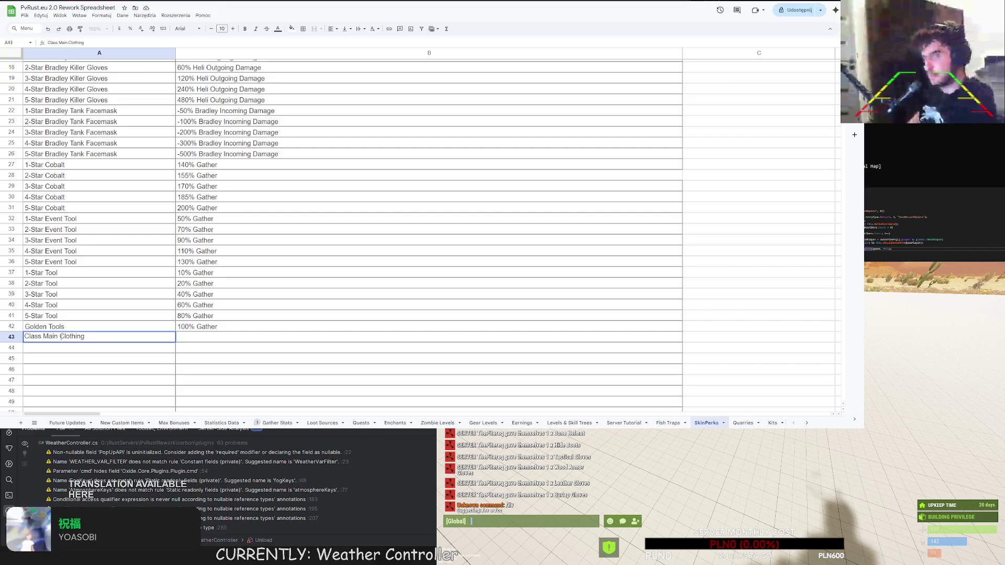
{"action": "left_click", "coordinate": [26, 336]}
{"action": "type", "text": "1-Star"}
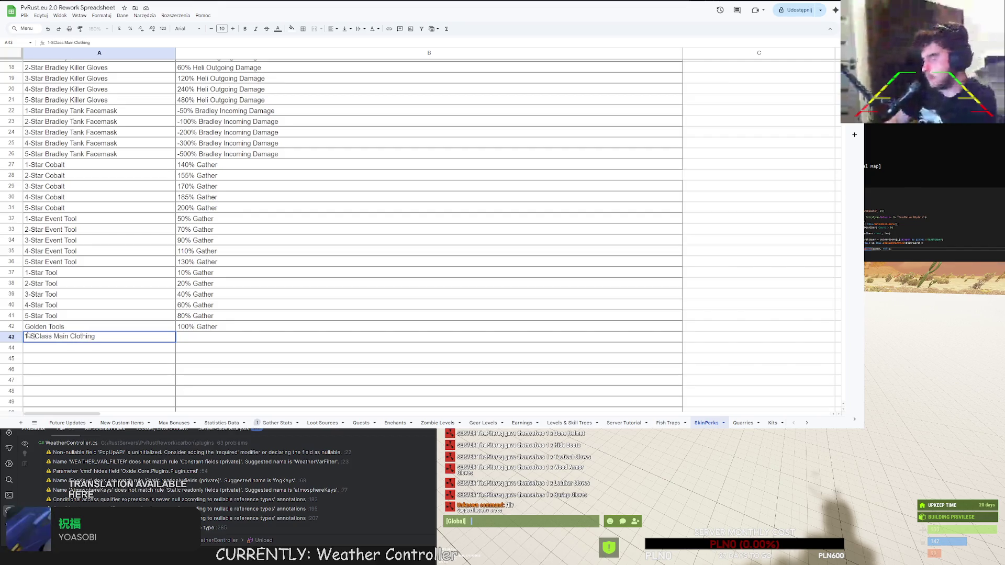
{"action": "key", "text": "Return"}
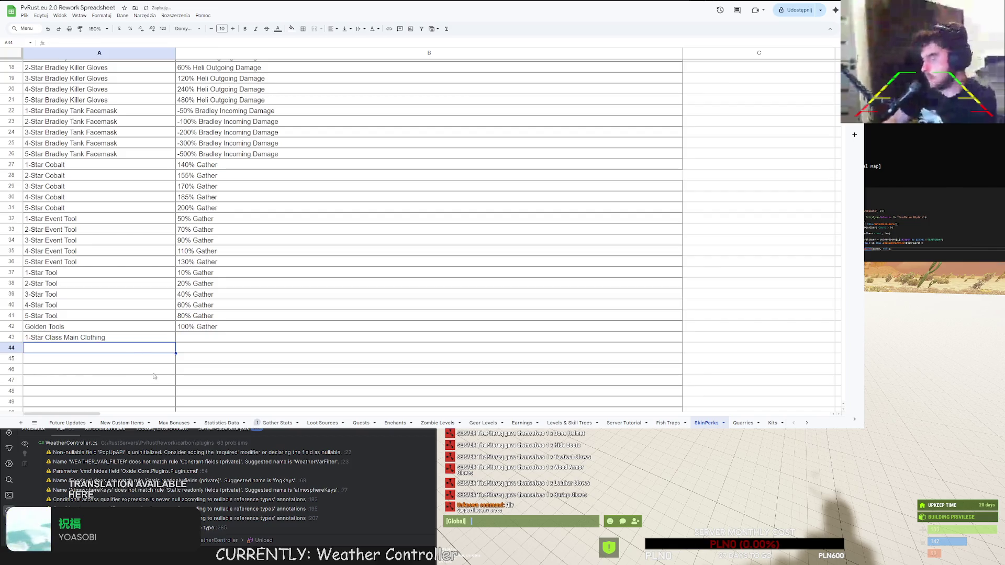
{"action": "left_click", "coordinate": [175, 423]}
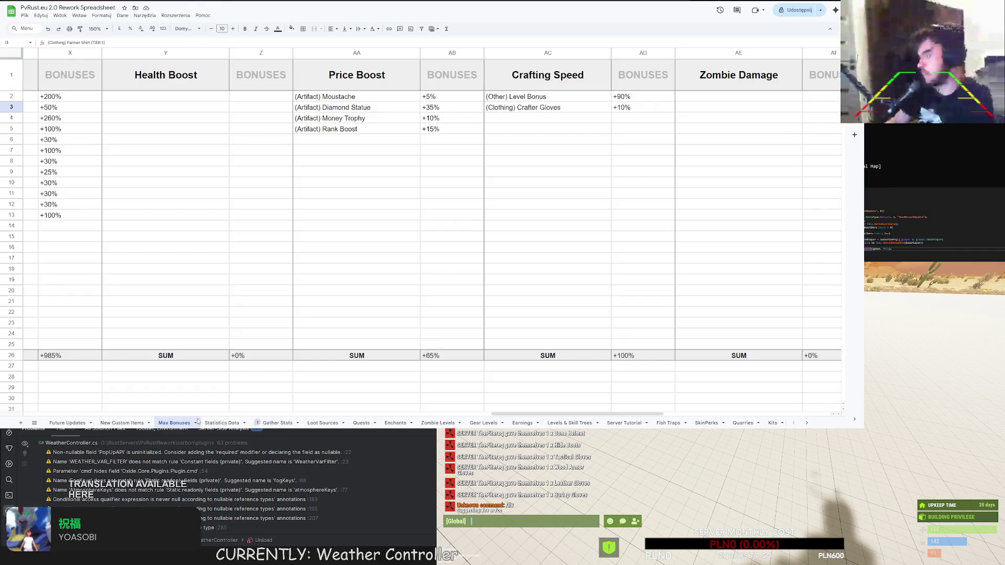
Browse the Statistics Data, Max Bonuses, Loot Sources and Levels & Skill Trees sheets, ending on SkinPerks.
{"action": "left_click", "coordinate": [220, 423]}
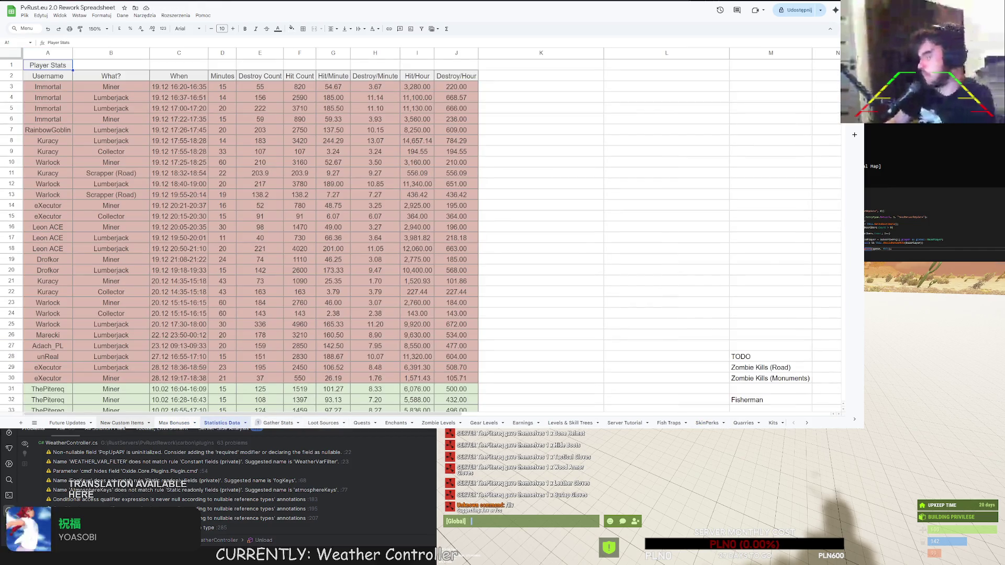
{"action": "left_click", "coordinate": [131, 423]}
{"action": "left_click", "coordinate": [174, 423]}
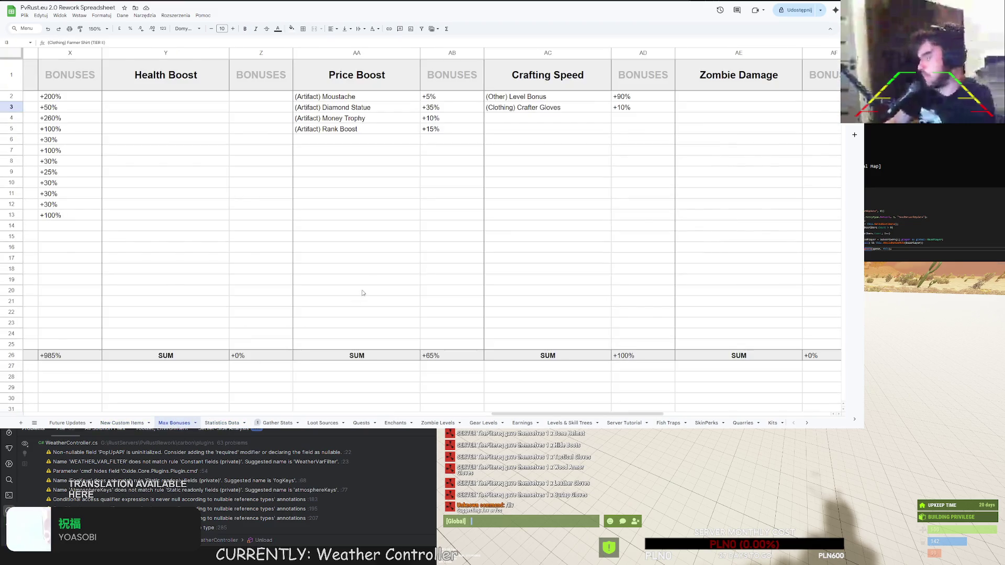
{"action": "left_click_drag", "start_coordinate": [533, 413], "coordinate": [167, 402]}
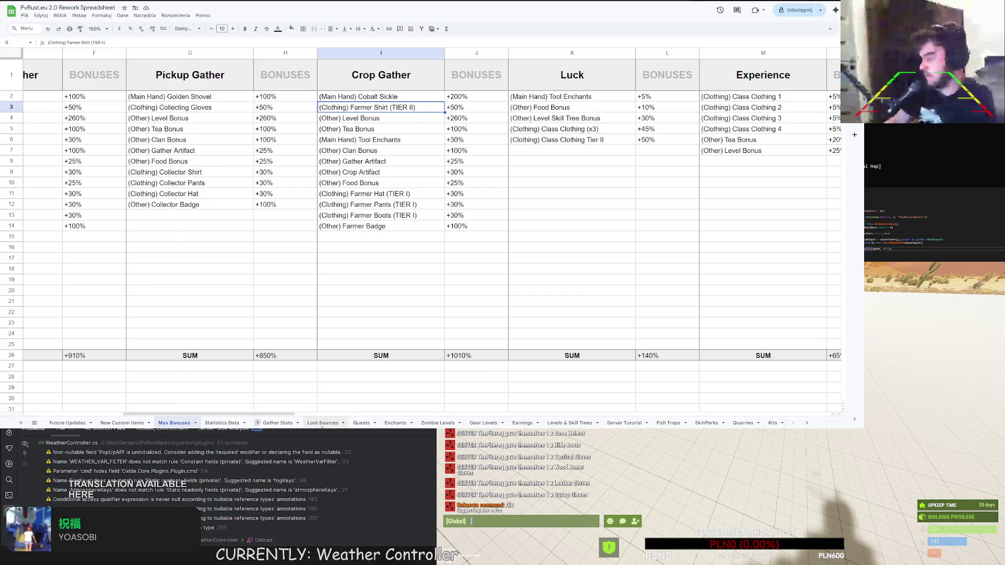
{"action": "left_click", "coordinate": [324, 423]}
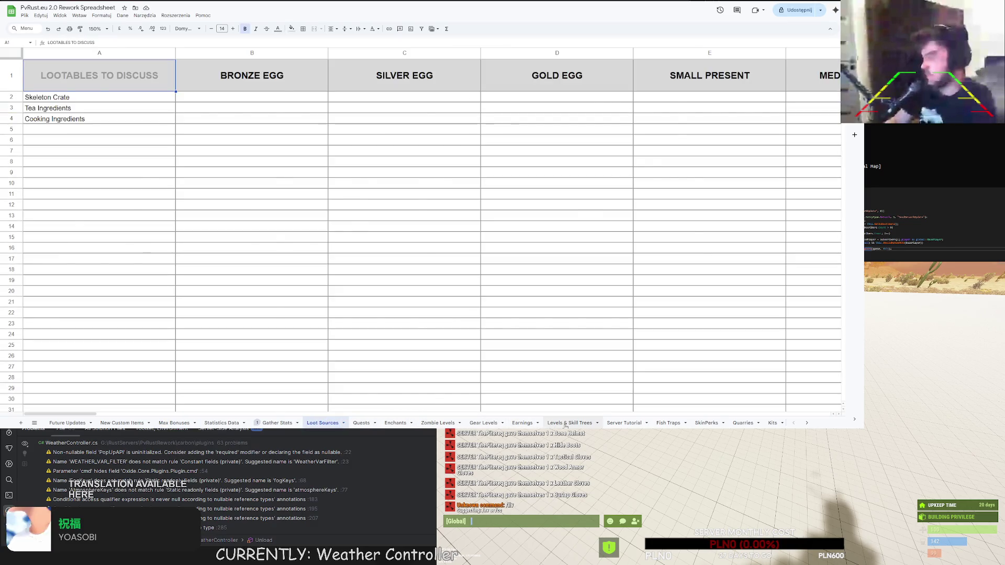
{"action": "left_click", "coordinate": [568, 423]}
{"action": "left_click", "coordinate": [624, 423]}
{"action": "left_click", "coordinate": [668, 423]}
{"action": "left_click", "coordinate": [706, 423]}
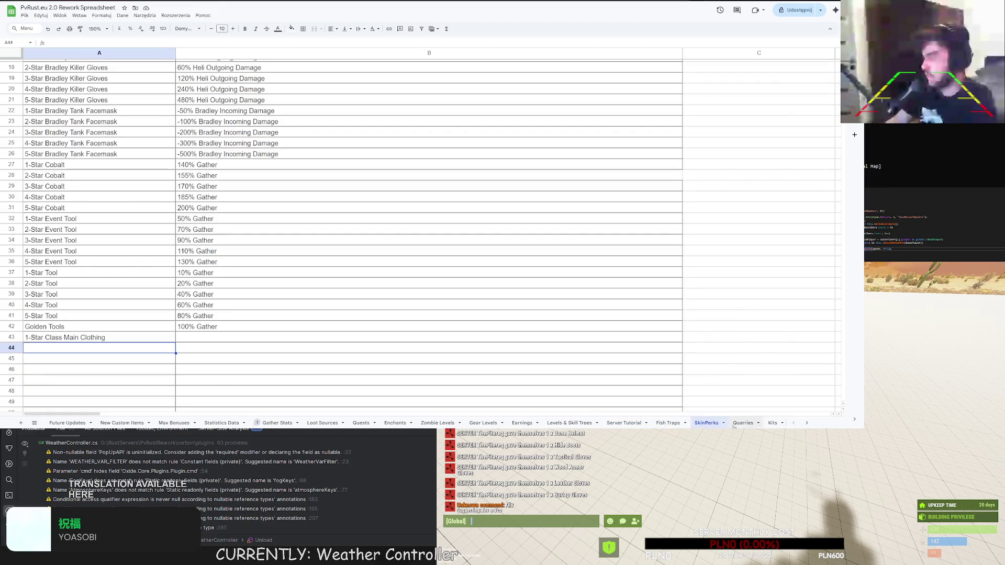
Start B43's perk text with '50% Bonus,' while checking the Max Bonuses and Quarries sheets.
{"action": "double_click", "coordinate": [192, 338]}
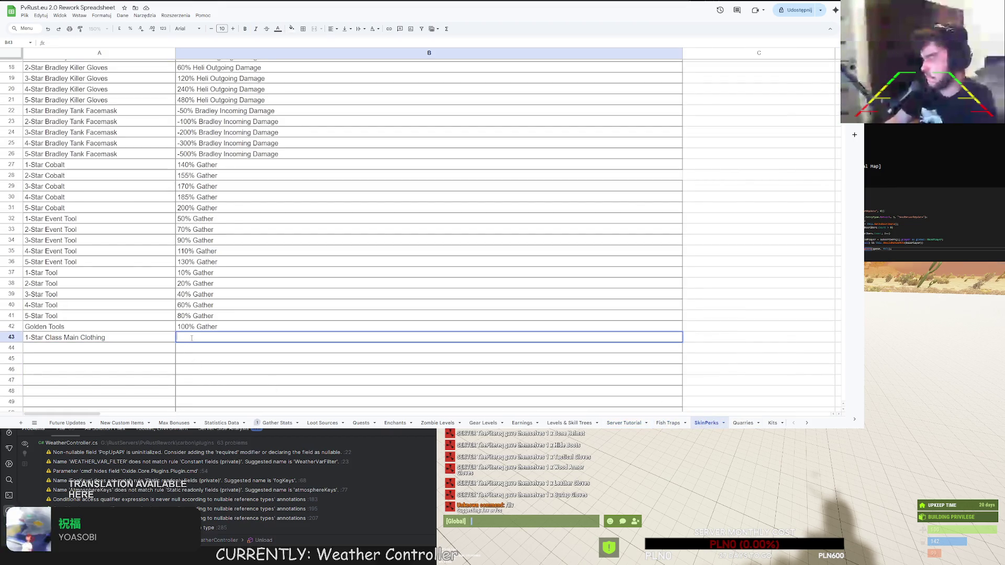
{"action": "type", "text": "50%"}
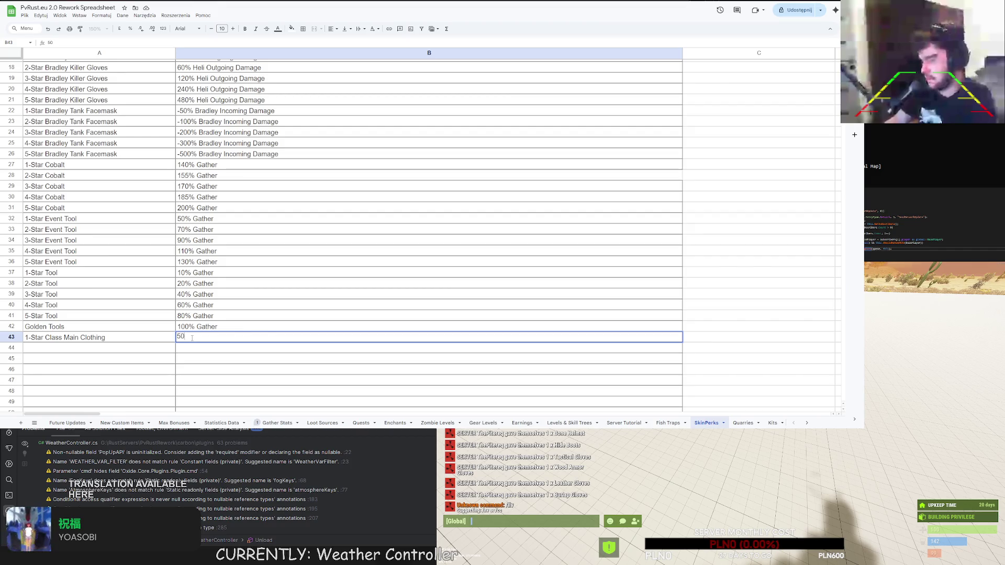
{"action": "type", "text": " Bonus,"}
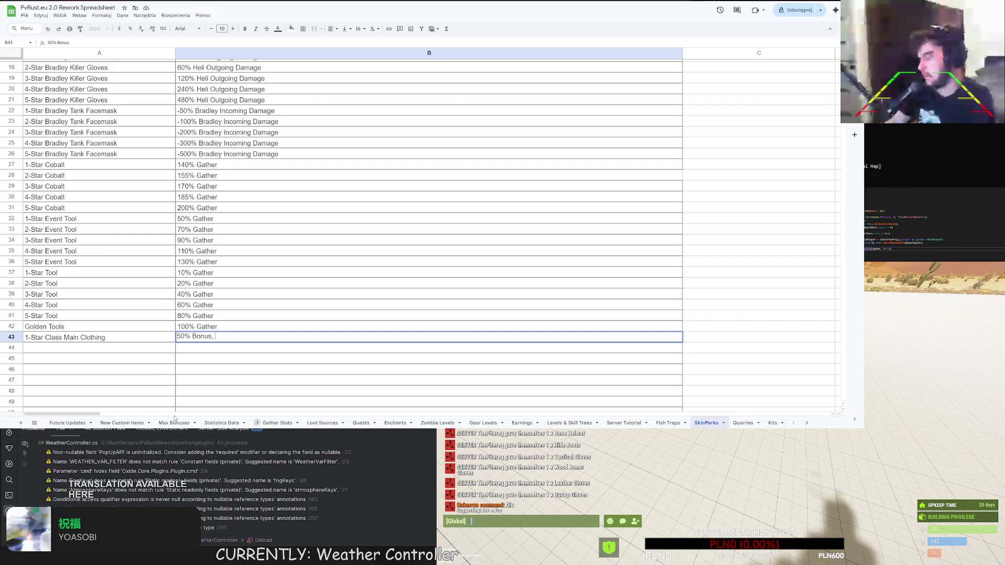
{"action": "left_click", "coordinate": [175, 423]}
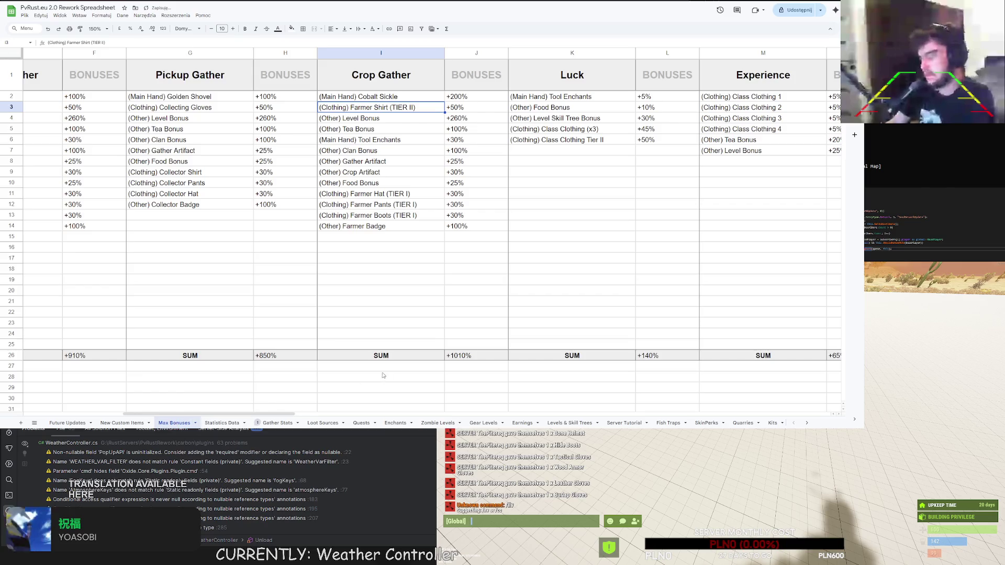
{"action": "left_click_drag", "start_coordinate": [231, 413], "coordinate": [281, 424]}
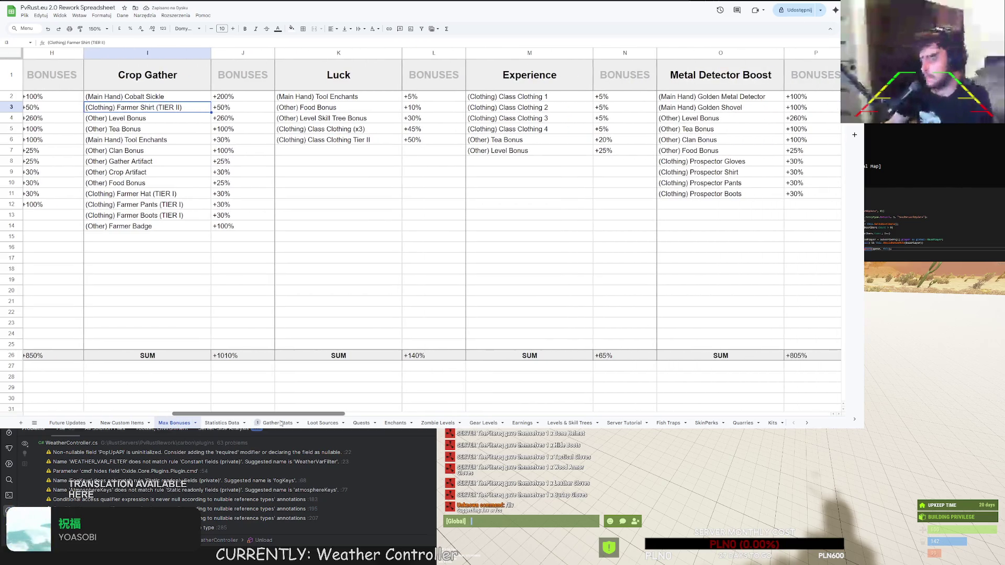
{"action": "left_click", "coordinate": [743, 423]}
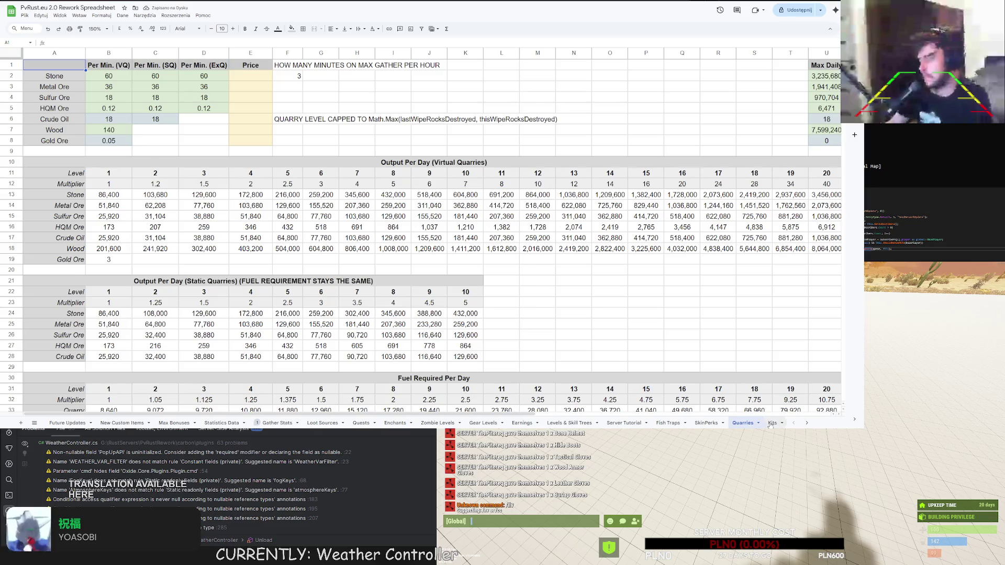
{"action": "left_click", "coordinate": [772, 423]}
{"action": "left_click", "coordinate": [706, 423]}
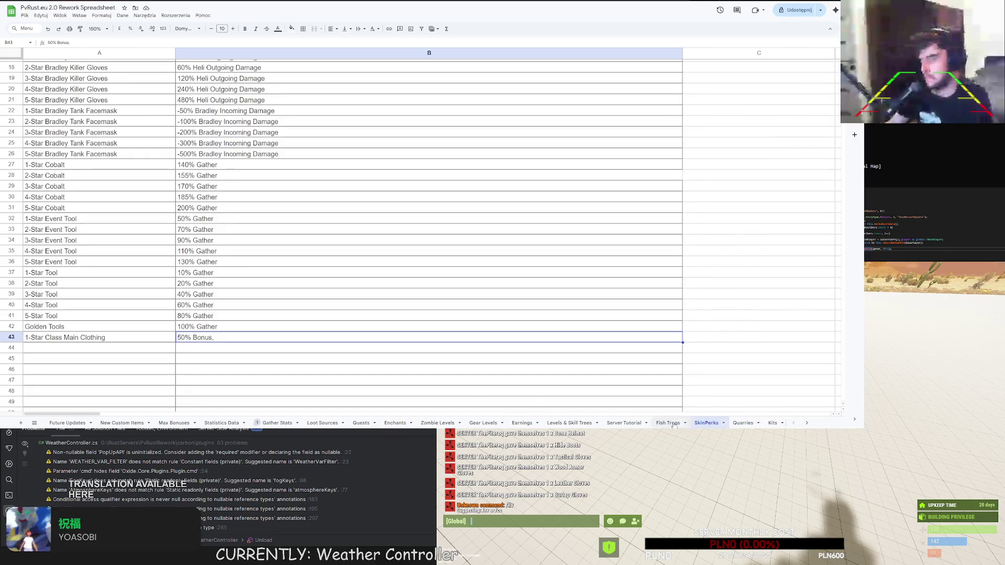
Append '5% EXP Bonus,' to the B43 perk text.
{"action": "double_click", "coordinate": [230, 338]}
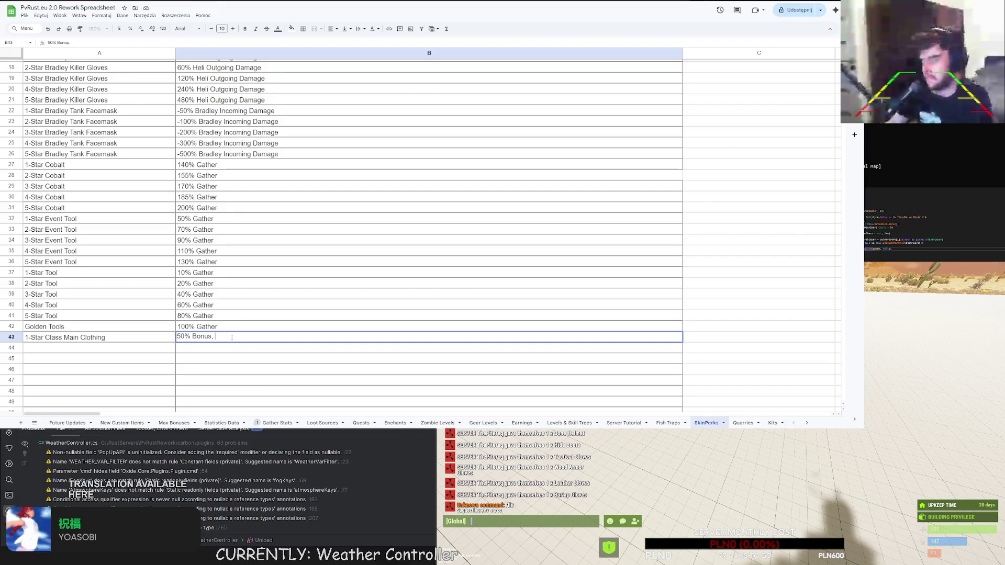
{"action": "type", "text": "5% EXP Bonus,"}
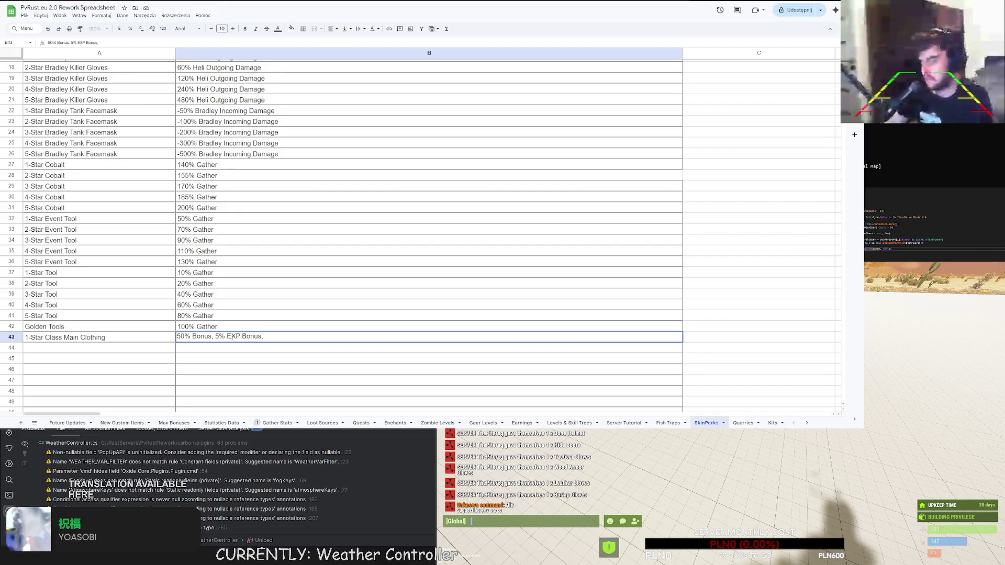
{"action": "left_click", "coordinate": [231, 423]}
{"action": "left_click", "coordinate": [181, 424]}
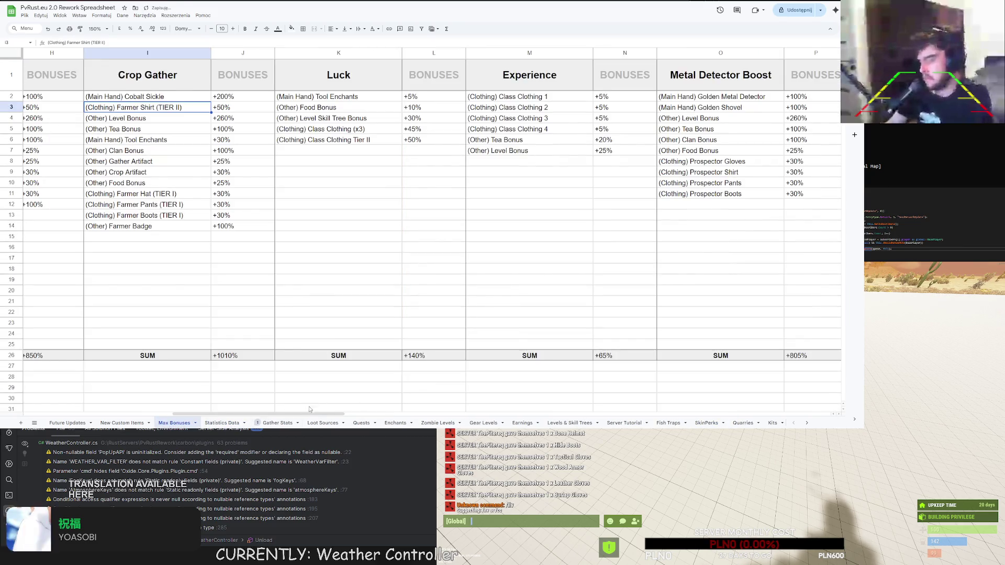
{"action": "scroll", "coordinate": [316, 414], "scroll_direction": "right", "scroll_amount": 2}
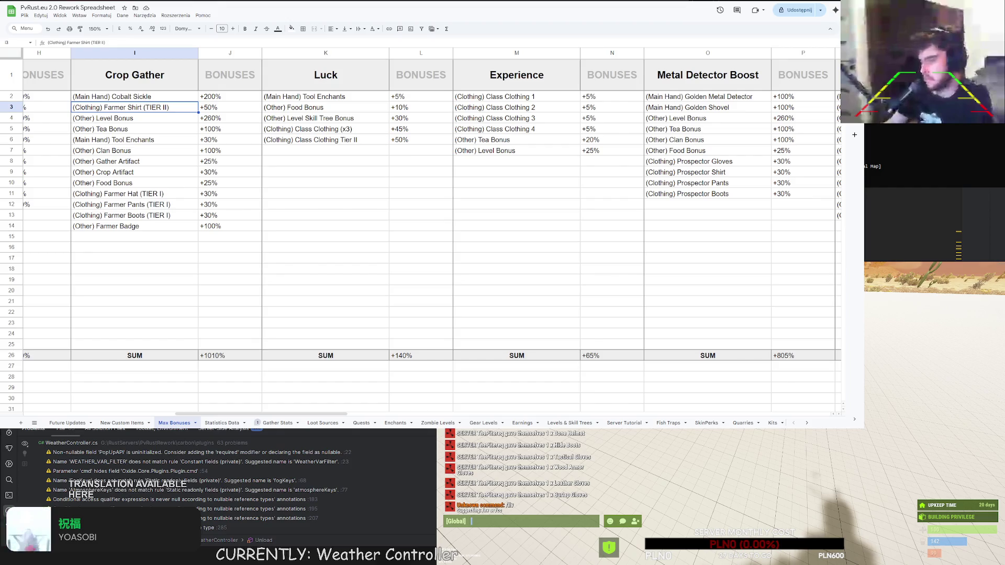
{"action": "left_click", "coordinate": [326, 290]}
{"action": "left_click", "coordinate": [278, 423]}
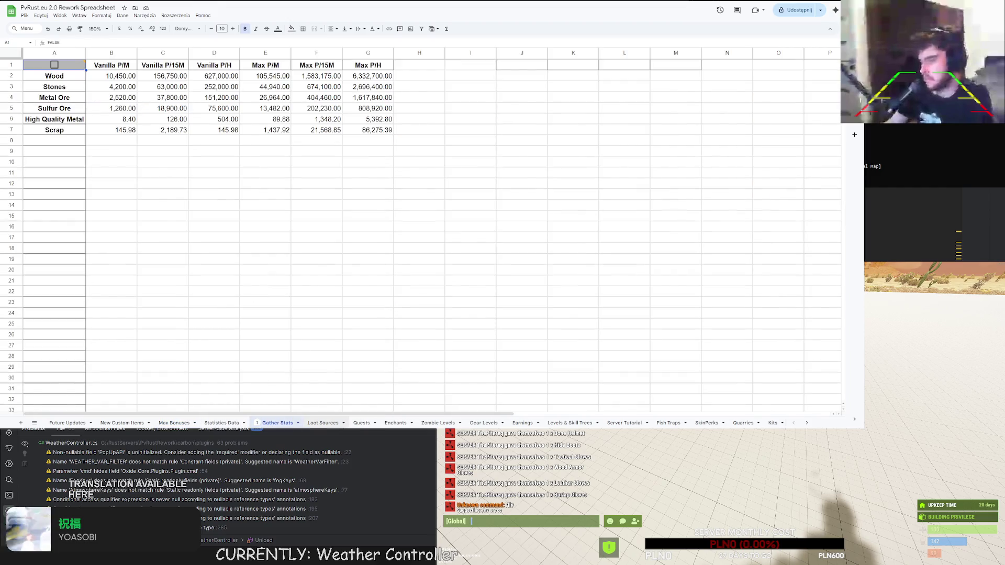
{"action": "left_click", "coordinate": [323, 423]}
{"action": "left_click", "coordinate": [362, 423]}
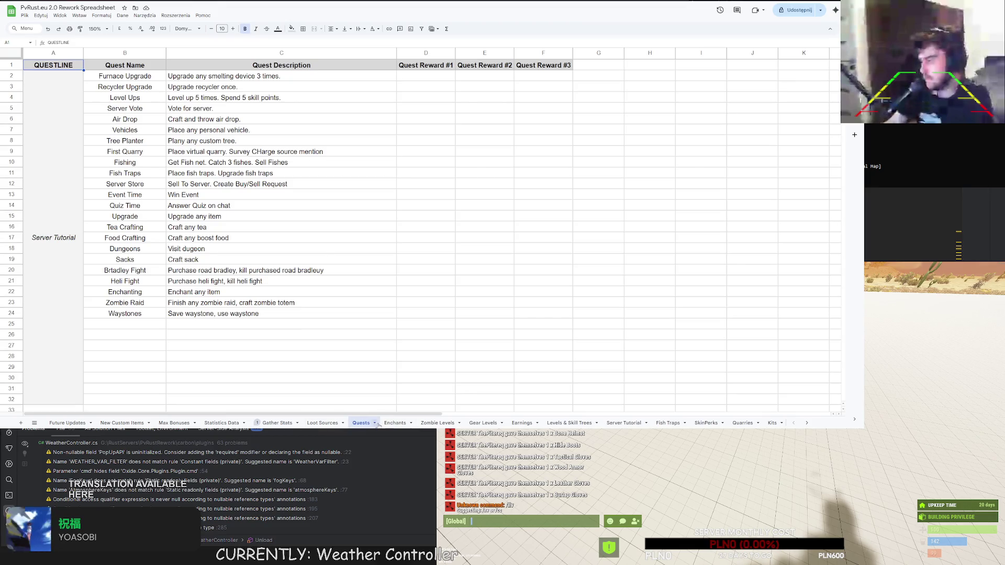
{"action": "left_click", "coordinate": [706, 423]}
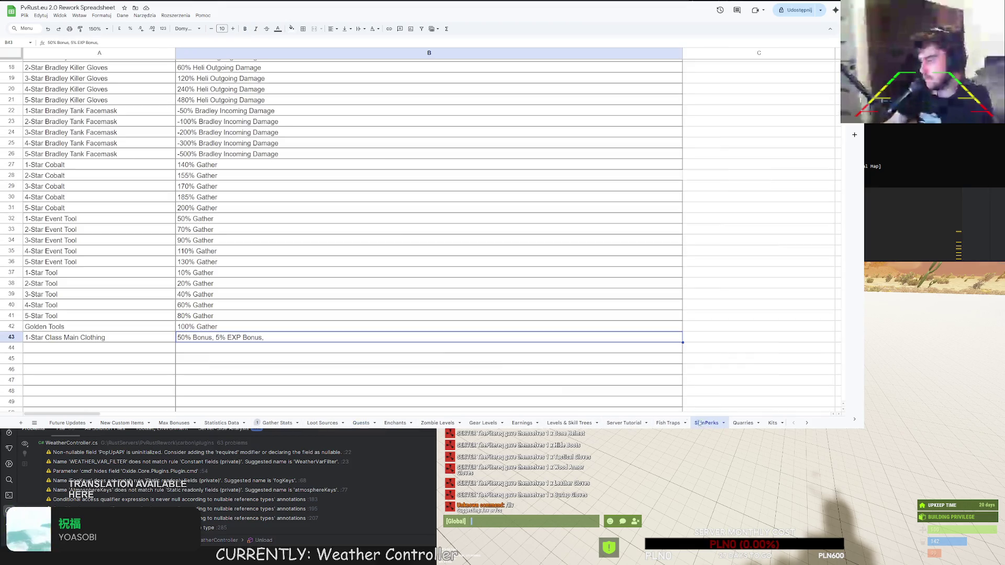
Change B43 to '10% Bonus, 1% EXP Bonus, 10% Luck Bonus' and fill row 43 down to row 47.
{"action": "double_click", "coordinate": [275, 340]}
{"action": "type", "text": "10"}
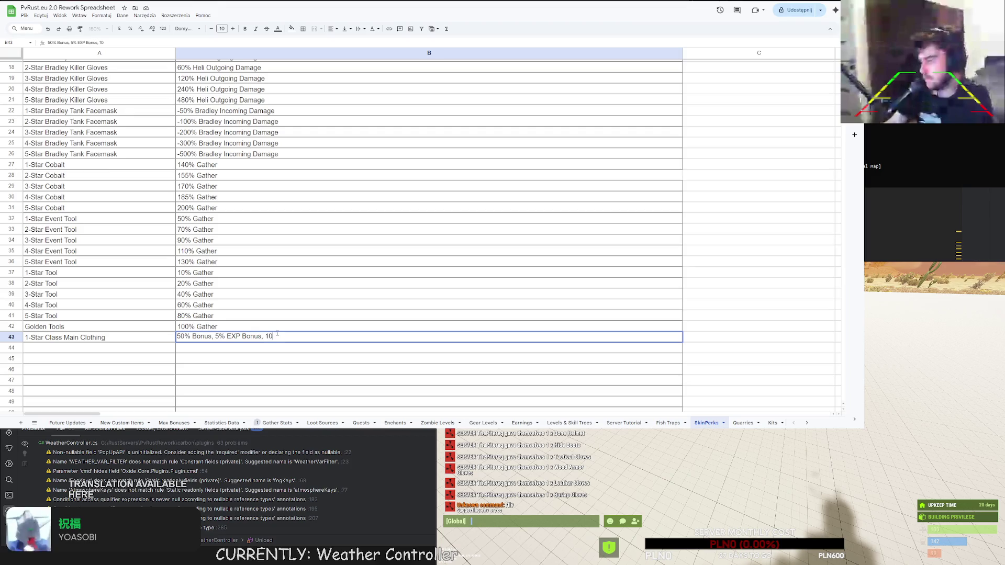
{"action": "type", "text": "% Lock"}
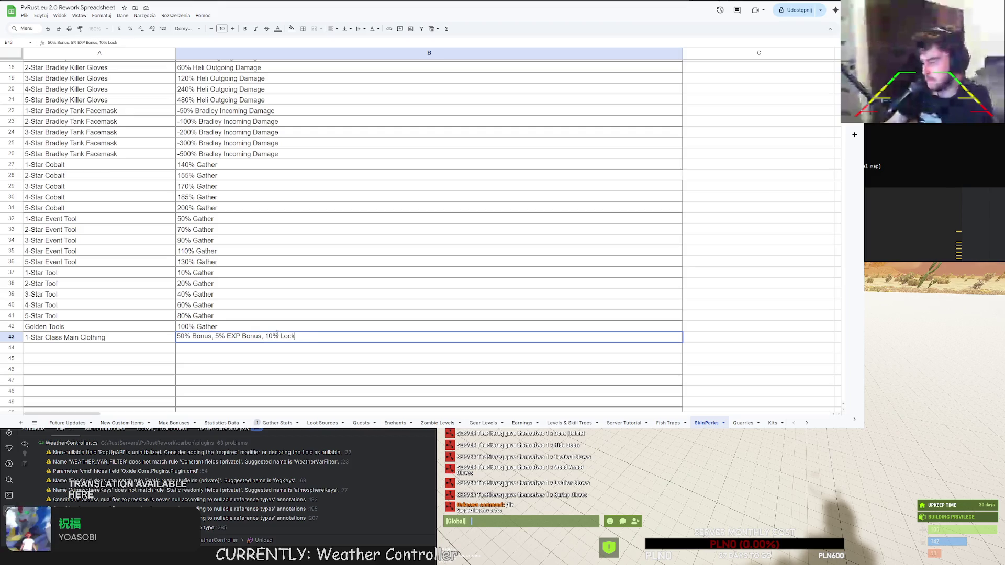
{"action": "key", "text": "BackSpace"}
{"action": "key", "text": "BackSpace"}
{"action": "key", "text": "BackSpace"}
{"action": "type", "text": "uck Bonus"}
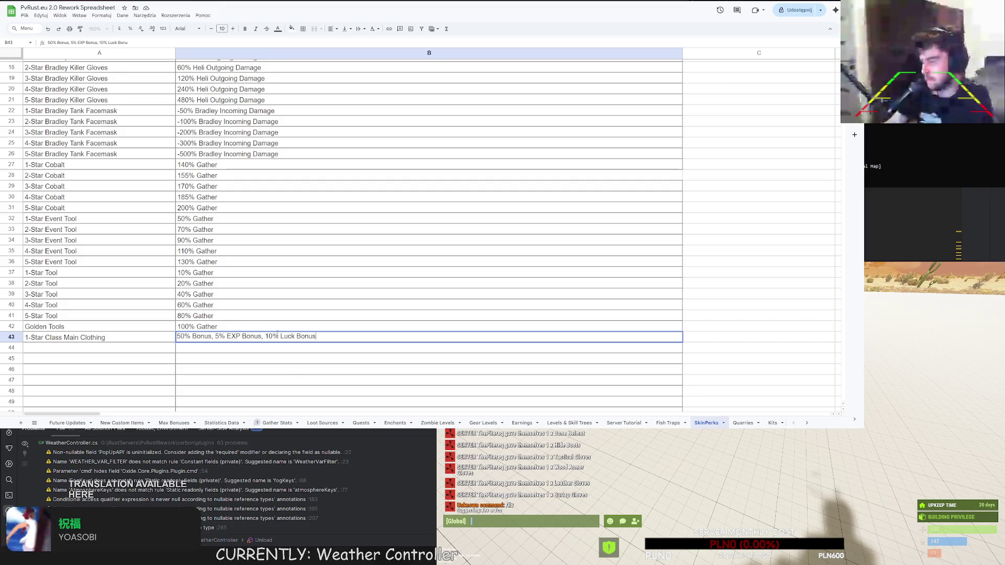
{"action": "key", "text": "Home"}
{"action": "key", "text": "Delete"}
{"action": "type", "text": "1"}
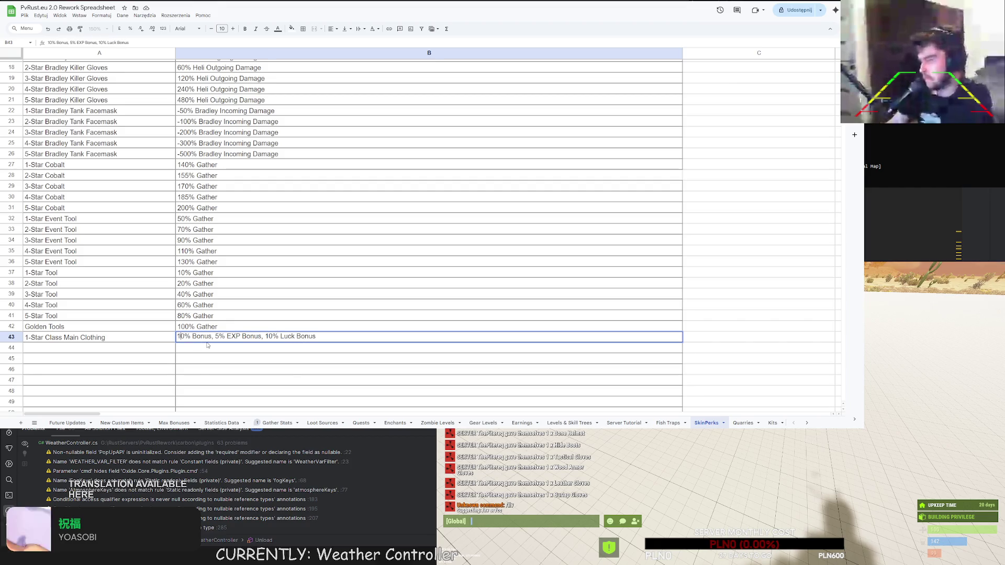
{"action": "left_click", "coordinate": [218, 336]}
{"action": "key", "text": "BackSpace"}
{"action": "type", "text": "1"}
{"action": "key", "text": "ctrl+Return"}
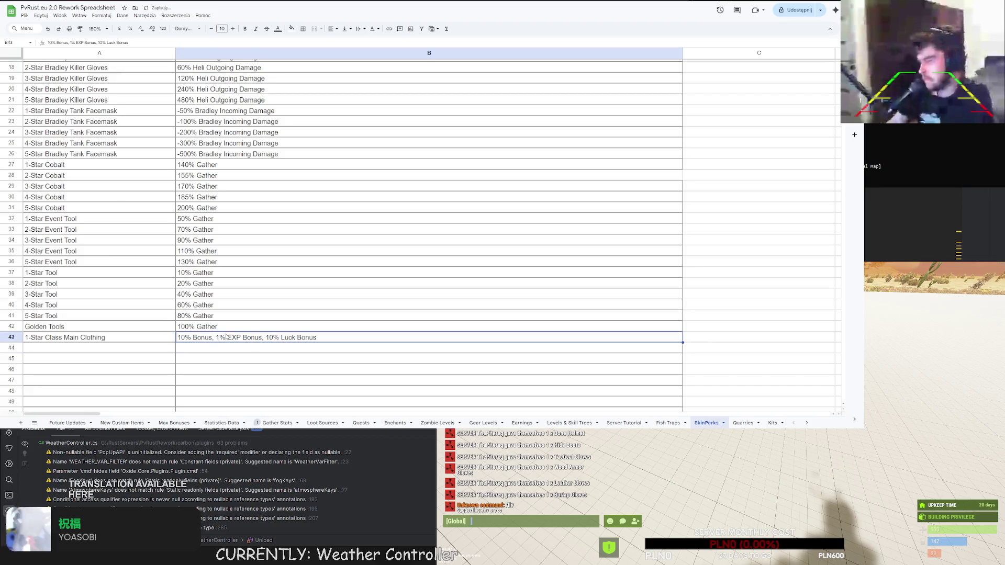
{"action": "left_click", "coordinate": [115, 341], "text": "shift"}
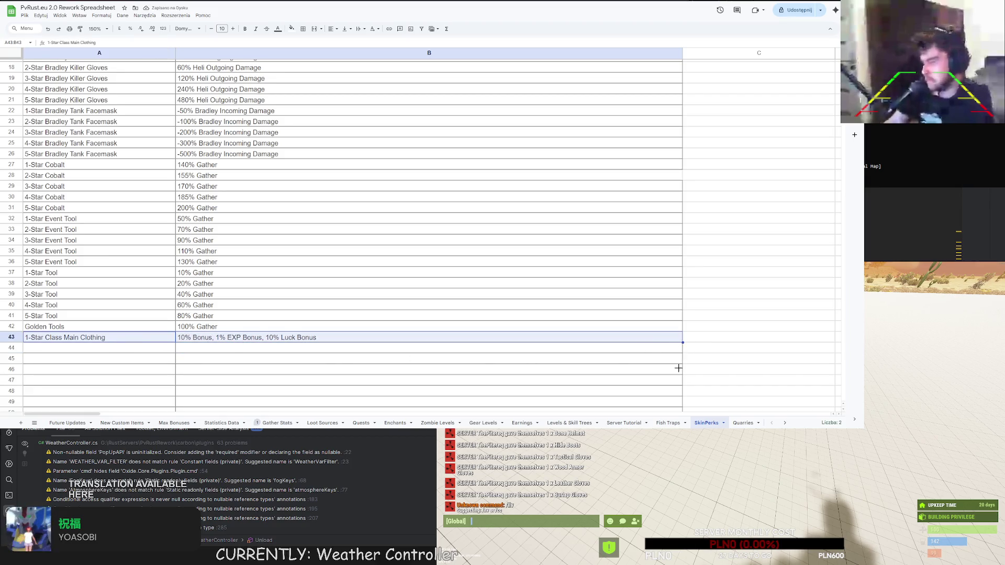
Copy the 1-Star Class Main Clothing row into rows 44–47, renaming them 2- through 5-Star.
{"action": "left_click_drag", "start_coordinate": [683, 342], "coordinate": [680, 384]}
{"action": "left_click", "coordinate": [63, 349]}
{"action": "double_click", "coordinate": [63, 348]}
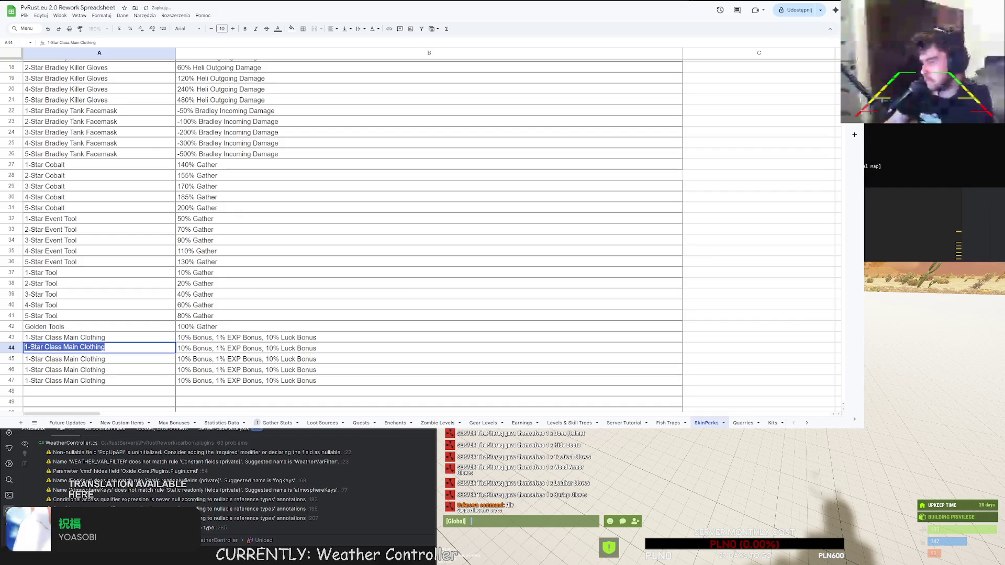
{"action": "left_click", "coordinate": [30, 348]}
{"action": "key", "text": "BackSpace"}
{"action": "type", "text": "2"}
{"action": "key", "text": "Return"}
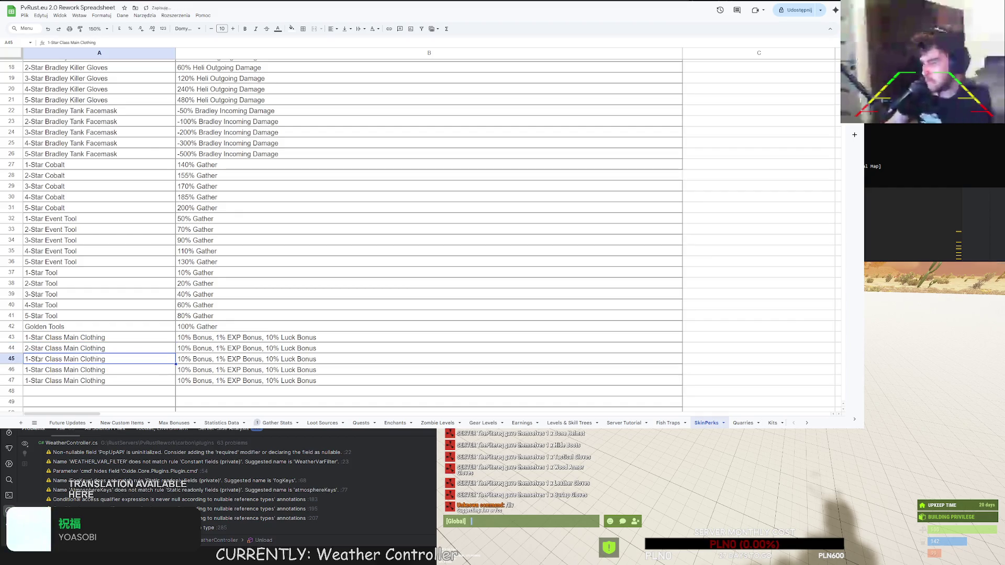
{"action": "double_click", "coordinate": [30, 359]}
{"action": "key", "text": "BackSpace"}
{"action": "type", "text": "3"}
{"action": "key", "text": "Return"}
{"action": "double_click", "coordinate": [30, 370]}
{"action": "key", "text": "BackSpace"}
{"action": "type", "text": "4"}
{"action": "key", "text": "Return"}
{"action": "double_click", "coordinate": [30, 380]}
{"action": "key", "text": "BackSpace"}
{"action": "type", "text": "5"}
Update the Bonus, EXP and Luck percentages in B44 and B45 for the 2- and 3-Star rows.
{"action": "double_click", "coordinate": [178, 348]}
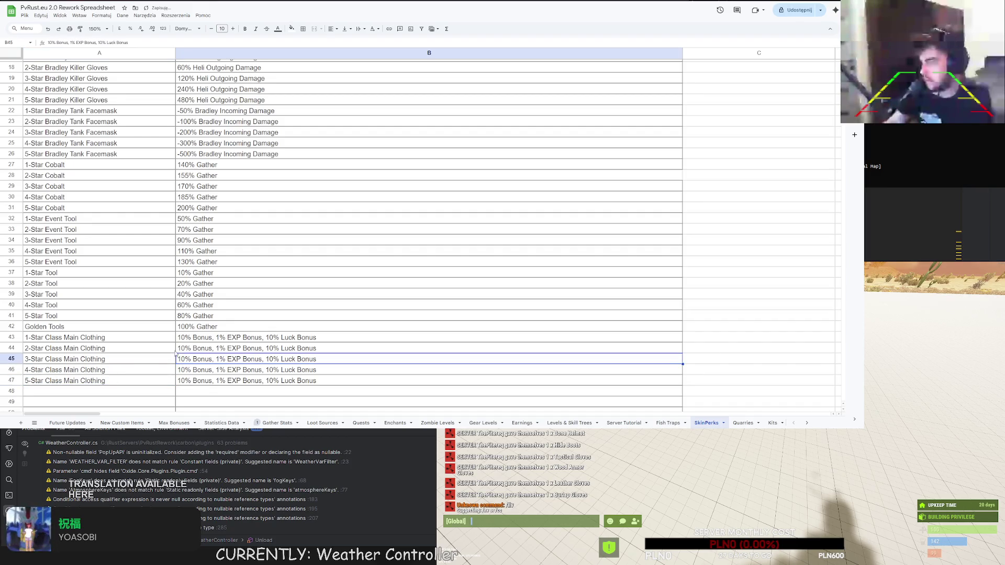
{"action": "left_click", "coordinate": [179, 349]}
{"action": "key", "text": "BackSpace"}
{"action": "type", "text": "2"}
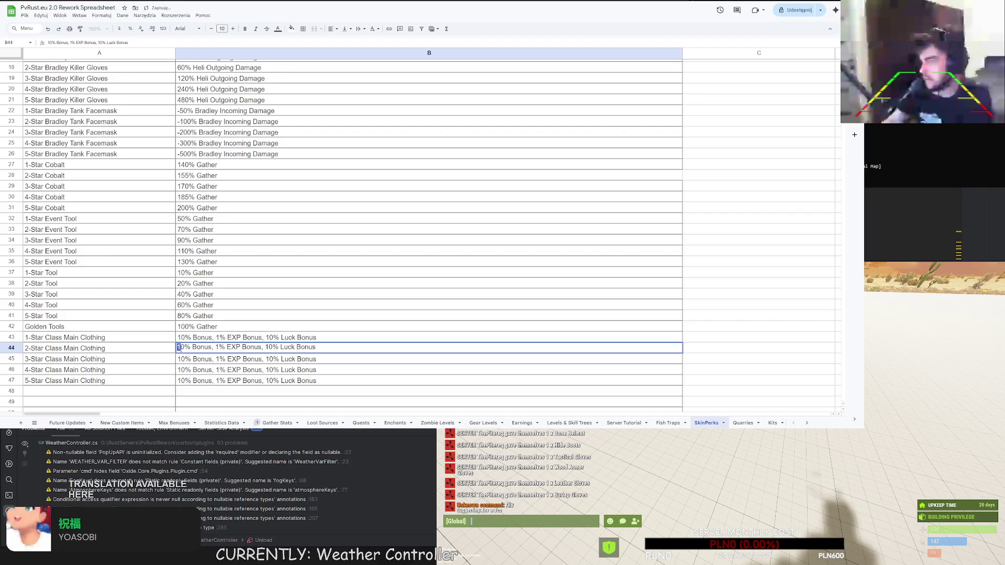
{"action": "left_click", "coordinate": [219, 349]}
{"action": "key", "text": "BackSpace"}
{"action": "type", "text": "2"}
{"action": "left_click", "coordinate": [268, 348]}
{"action": "key", "text": "BackSpace"}
{"action": "type", "text": "2"}
{"action": "triple_click", "coordinate": [267, 359]}
{"action": "left_click", "coordinate": [266, 358]}
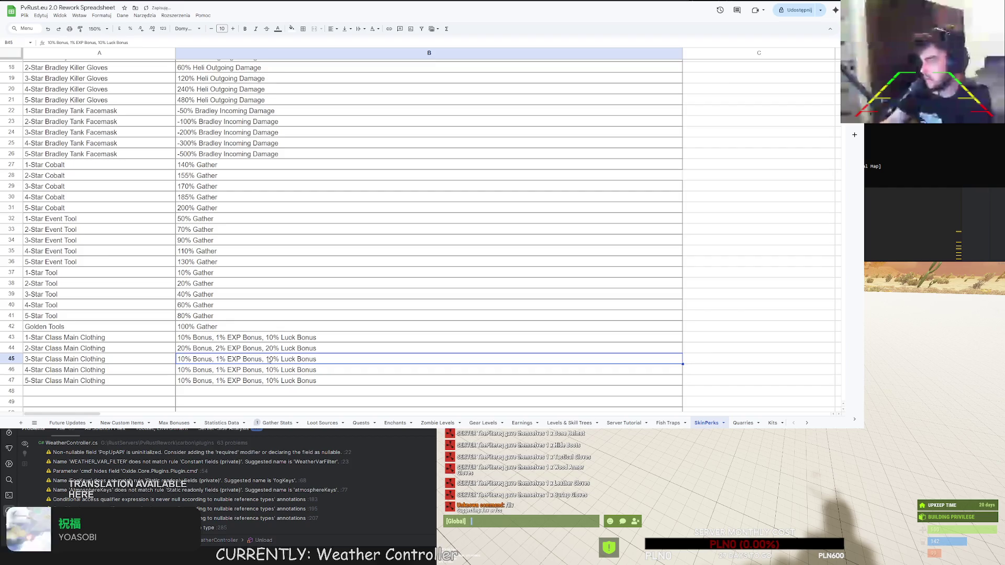
{"action": "type", "text": "3"}
{"action": "left_click", "coordinate": [180, 358]}
{"action": "key", "text": "BackSpace"}
{"action": "type", "text": "3"}
{"action": "key", "text": "Return"}
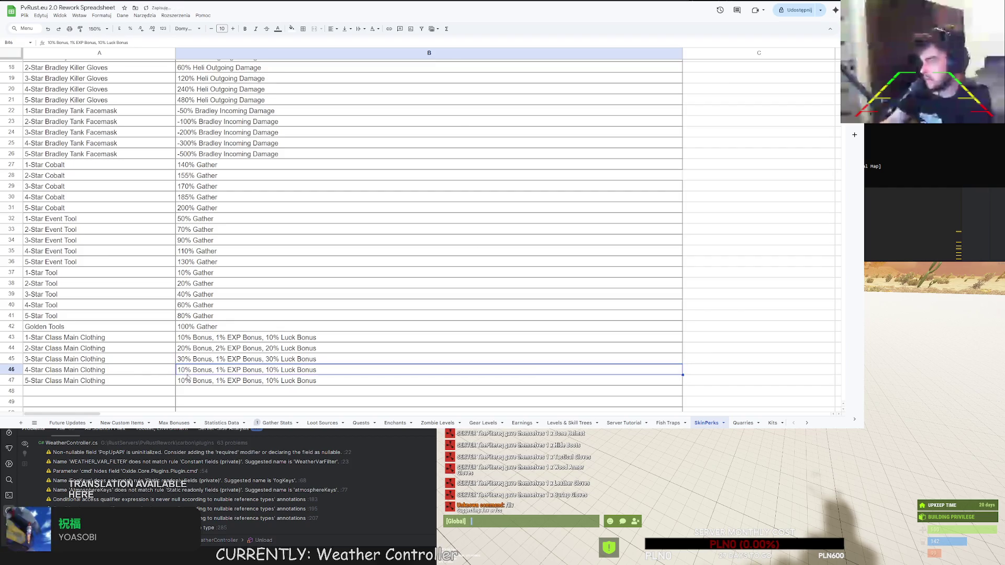
Set the 4- and 5-Star bonuses up to 50% Bonus, 5% EXP, 50% Luck, then view Max Bonuses.
{"action": "triple_click", "coordinate": [187, 373]}
{"action": "left_click", "coordinate": [180, 368]}
{"action": "key", "text": "BackSpace"}
{"action": "type", "text": "4"}
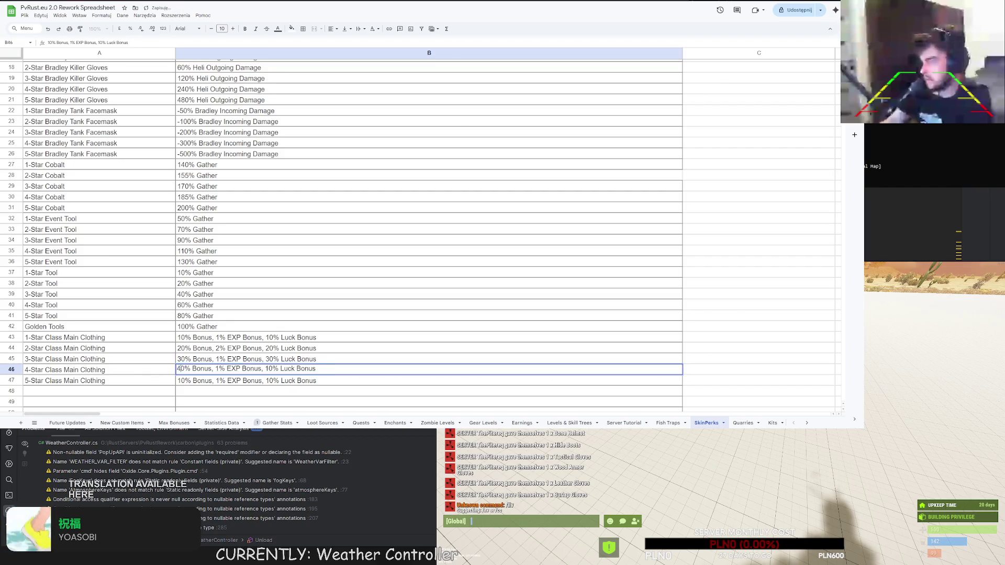
{"action": "left_click", "coordinate": [269, 369]}
{"action": "key", "text": "BackSpace"}
{"action": "type", "text": "4"}
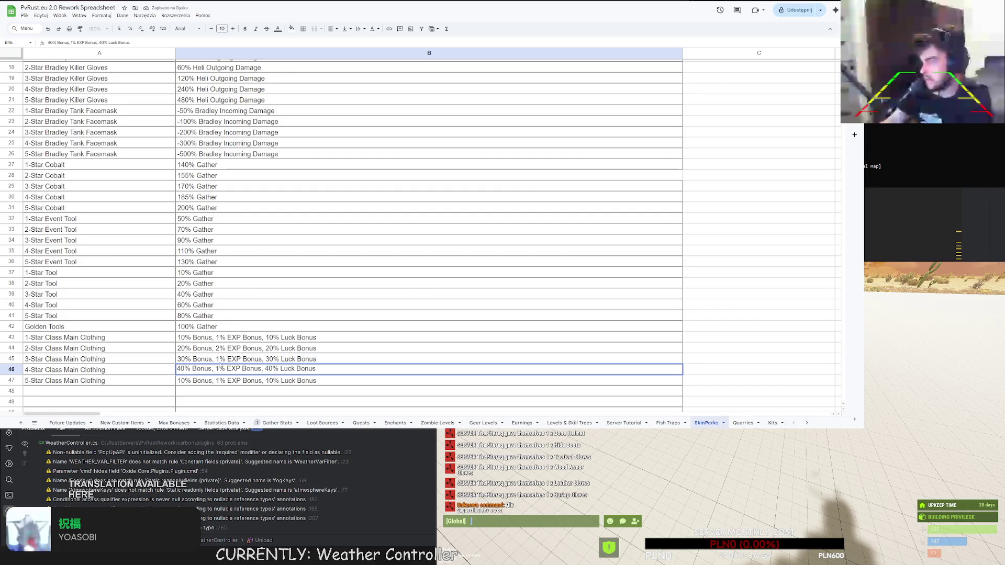
{"action": "left_click", "coordinate": [219, 369]}
{"action": "key", "text": "BackSpace"}
{"action": "type", "text": "4"}
{"action": "double_click", "coordinate": [220, 359]}
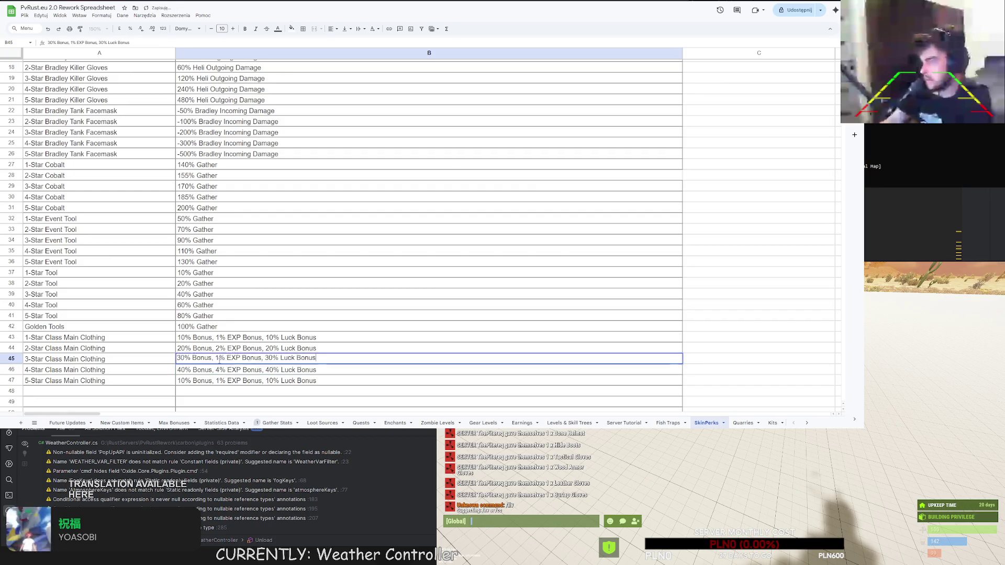
{"action": "type", "text": "3"}
{"action": "double_click", "coordinate": [268, 380]}
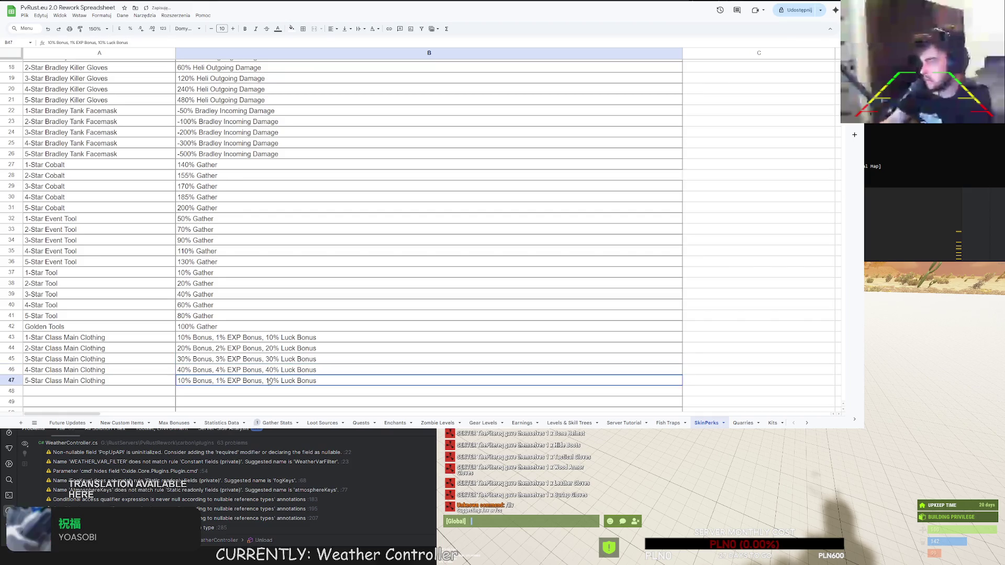
{"action": "key", "text": "BackSpace"}
{"action": "type", "text": "5"}
{"action": "left_click", "coordinate": [219, 380]}
{"action": "key", "text": "BackSpace"}
{"action": "type", "text": "5"}
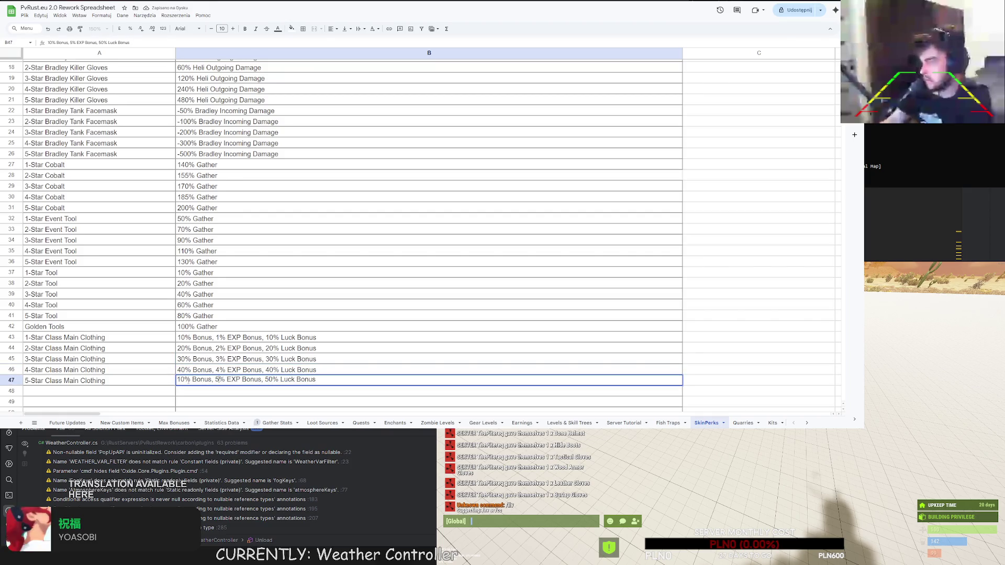
{"action": "key", "text": "BackSpace"}
{"action": "type", "text": "5"}
{"action": "left_click", "coordinate": [225, 368]}
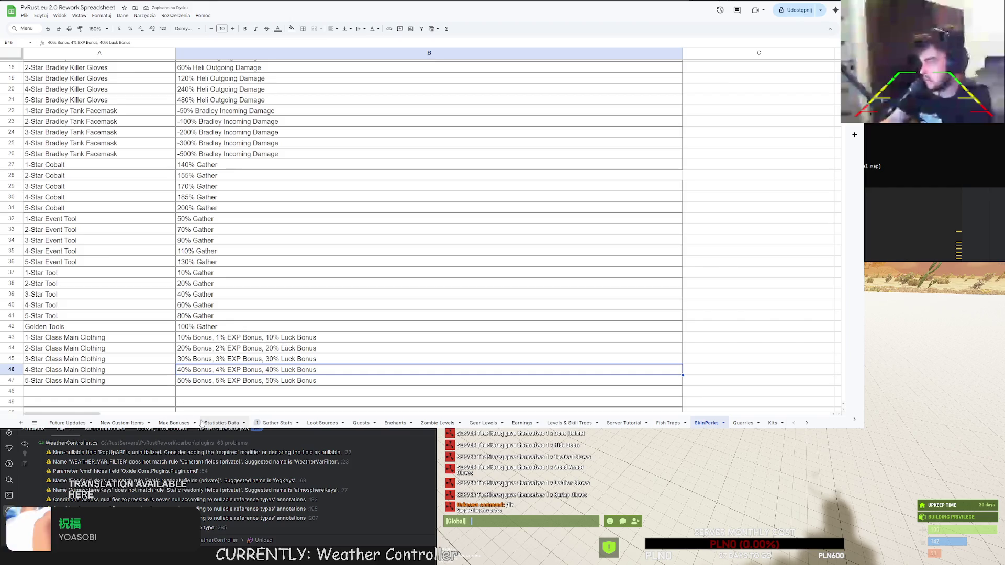
{"action": "left_click", "coordinate": [175, 422]}
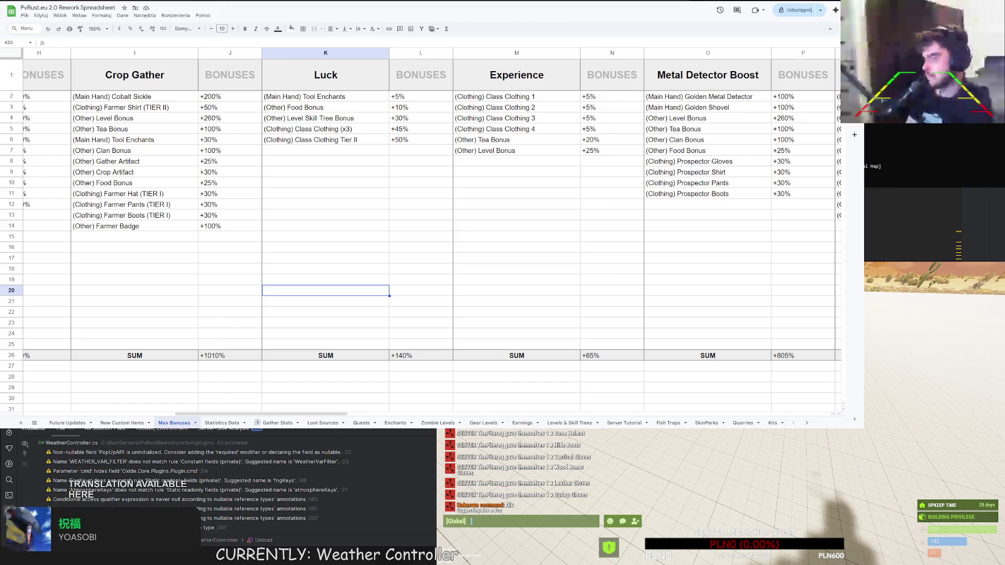
Switch back to the SkinPerks sheet and scroll down to the end of its perk list.
{"action": "left_click", "coordinate": [715, 424]}
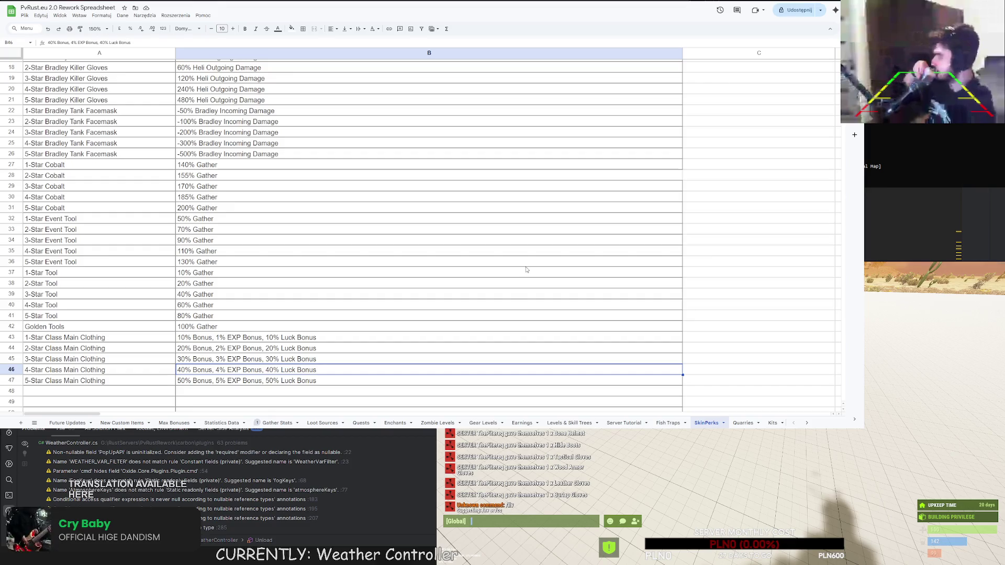
{"action": "scroll", "coordinate": [140, 324], "scroll_direction": "down", "scroll_amount": 3}
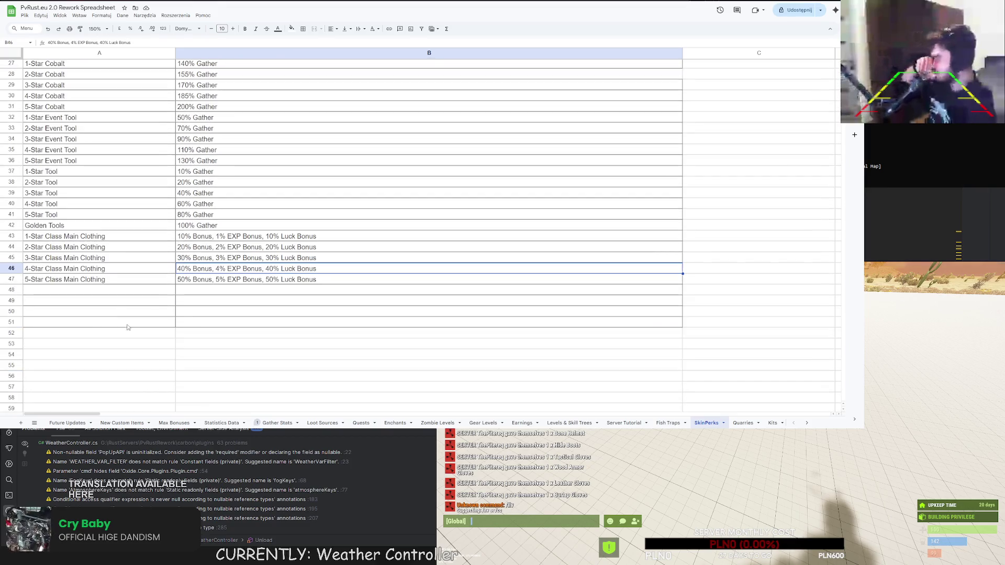
Enter Rare Class Clothing #1 in row 48 with 30% Bonus, 5% Exp Bonus, 15% Luck Bonus.
{"action": "left_click", "coordinate": [98, 291]}
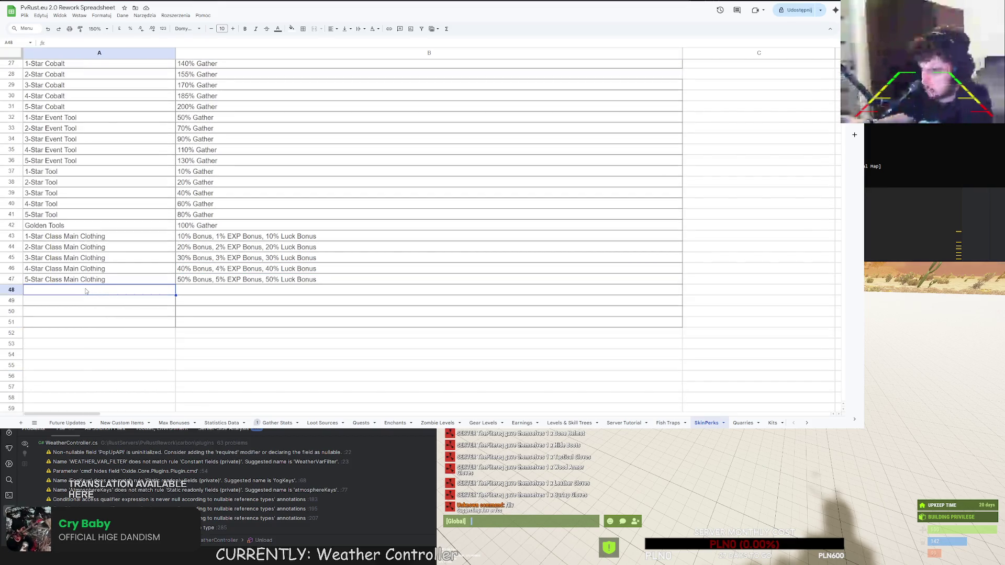
{"action": "double_click", "coordinate": [43, 289]}
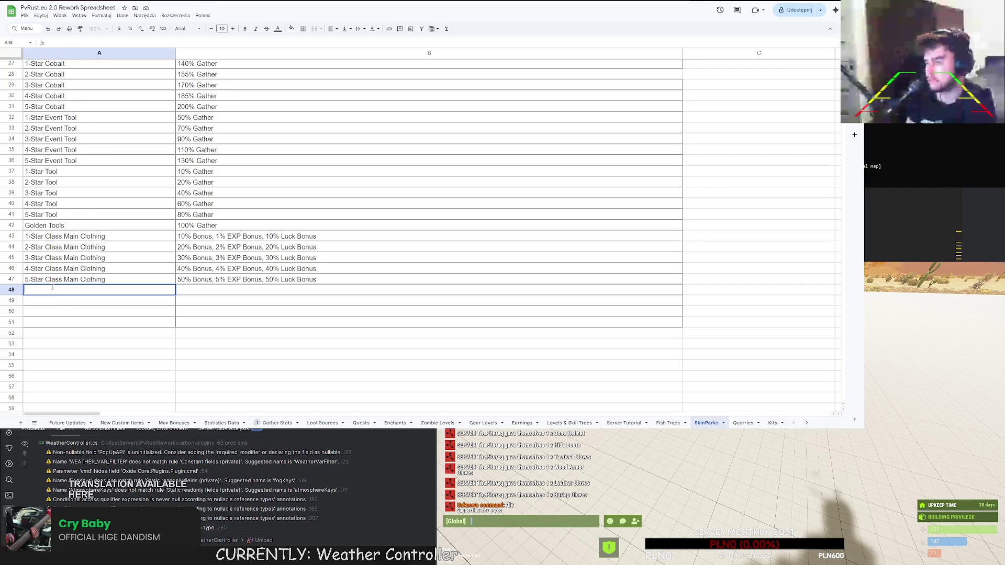
{"action": "type", "text": "Rare Cla"}
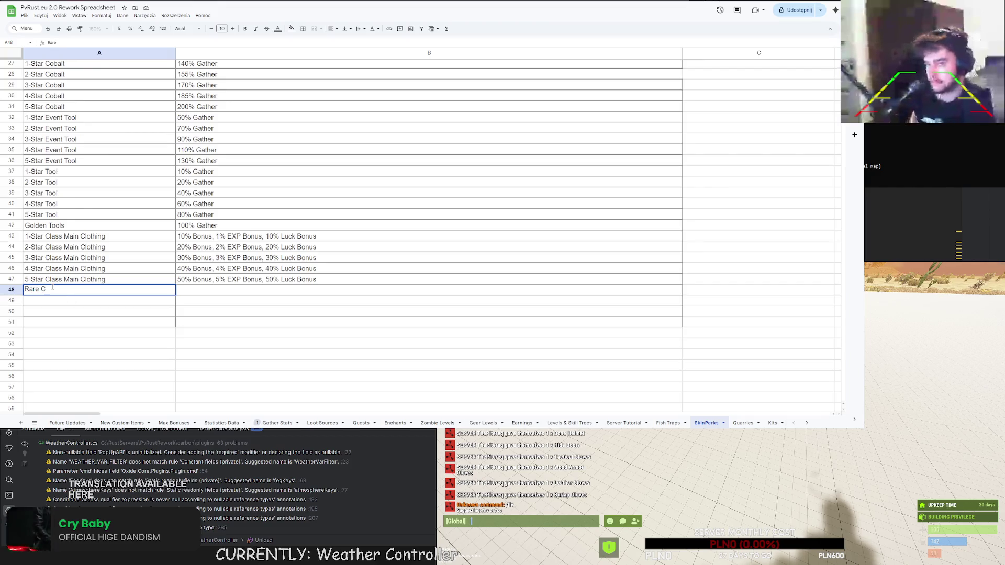
{"action": "type", "text": "ss Clothing #1"}
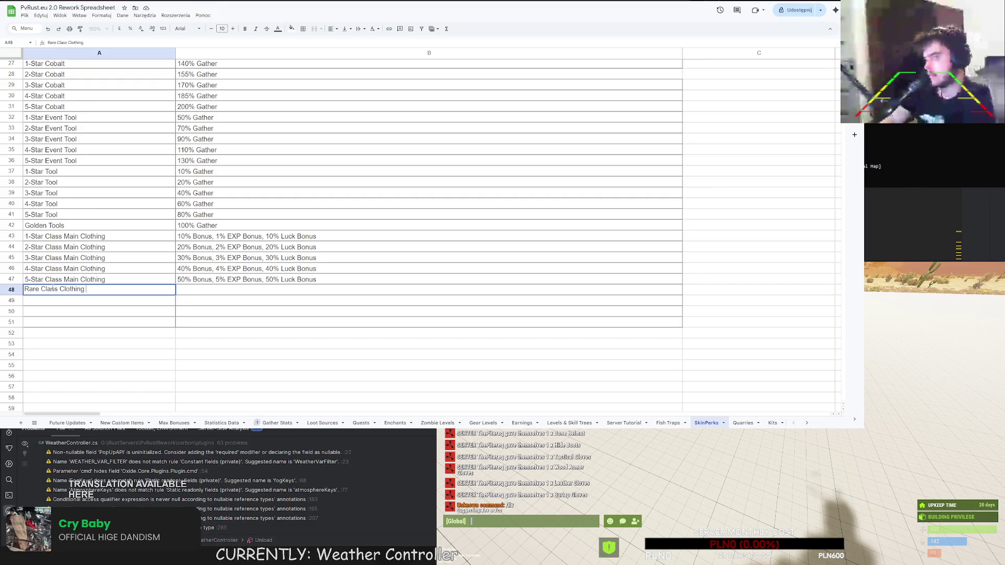
{"action": "key", "text": "Return"}
{"action": "left_click", "coordinate": [193, 288]}
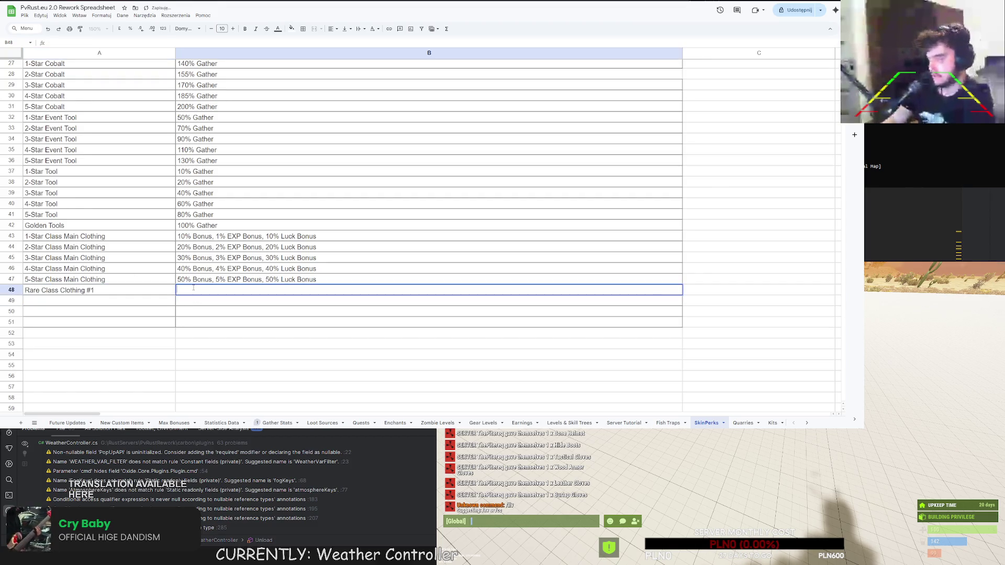
{"action": "key", "text": "BackSpace"}
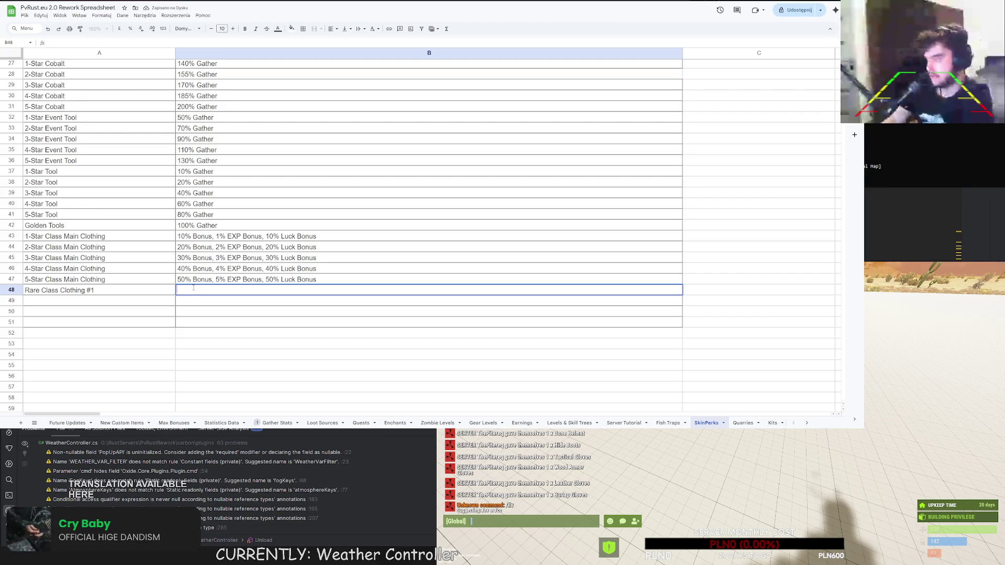
{"action": "type", "text": "30% Bonus, 5%"}
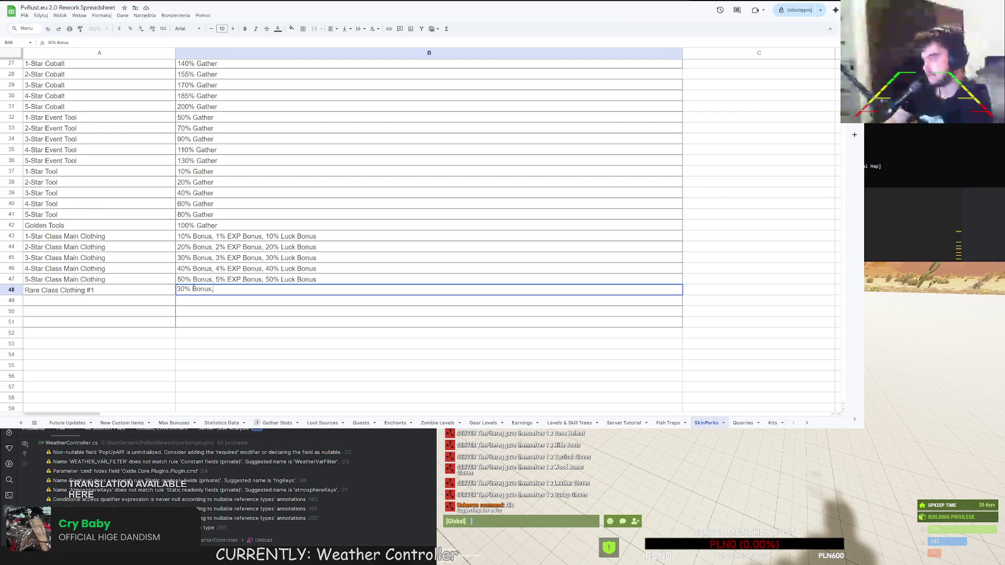
{"action": "type", "text": " Ex"}
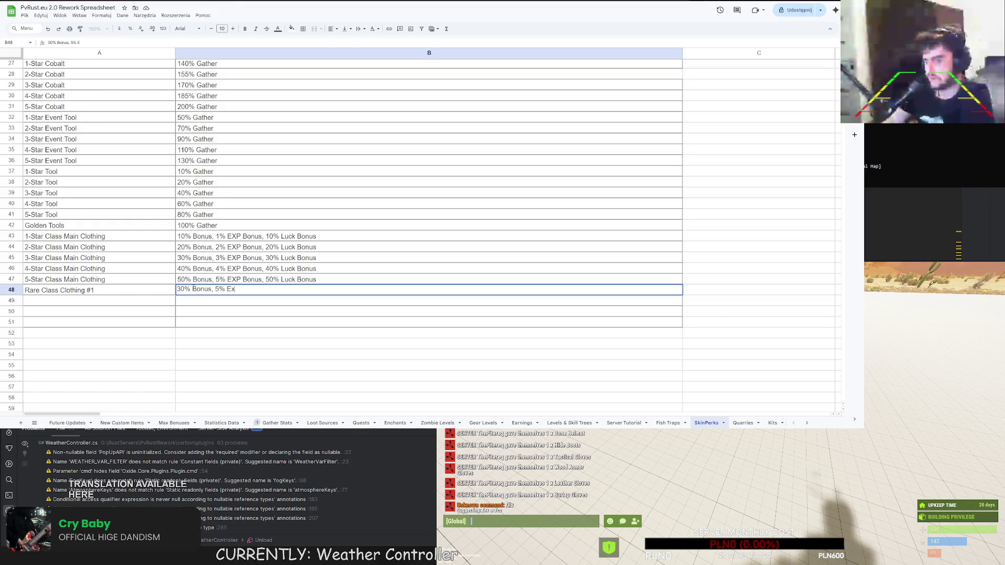
{"action": "type", "text": "p Bonus"}
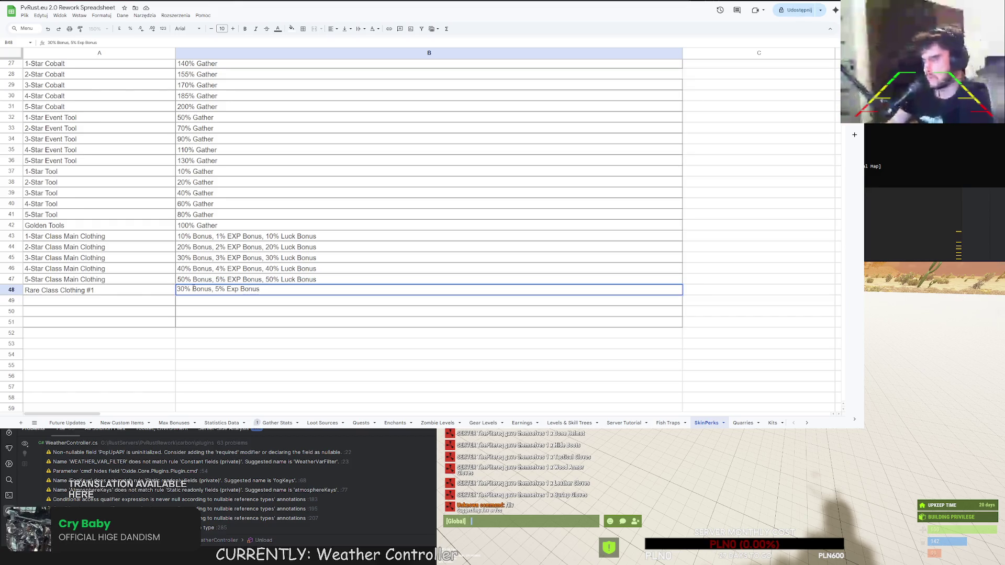
{"action": "type", "text": ", 15% Luck Bo"}
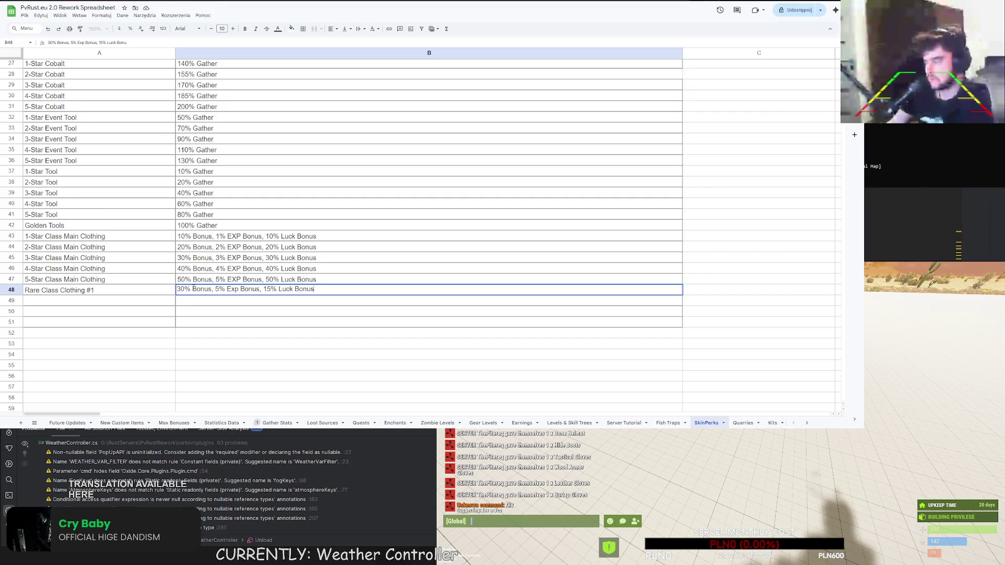
{"action": "type", "text": "nus"}
Fill the Rare Class Clothing #1 row down to create #2 and #3 in rows 49–50.
{"action": "left_click_drag", "start_coordinate": [193, 288], "coordinate": [144, 287]}
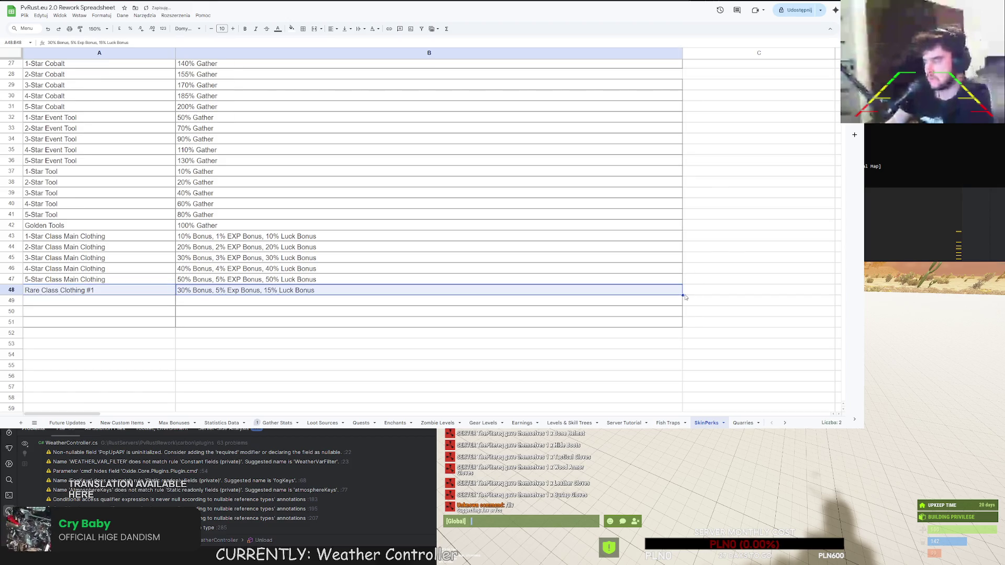
{"action": "left_click_drag", "start_coordinate": [680, 312], "coordinate": [681, 313]}
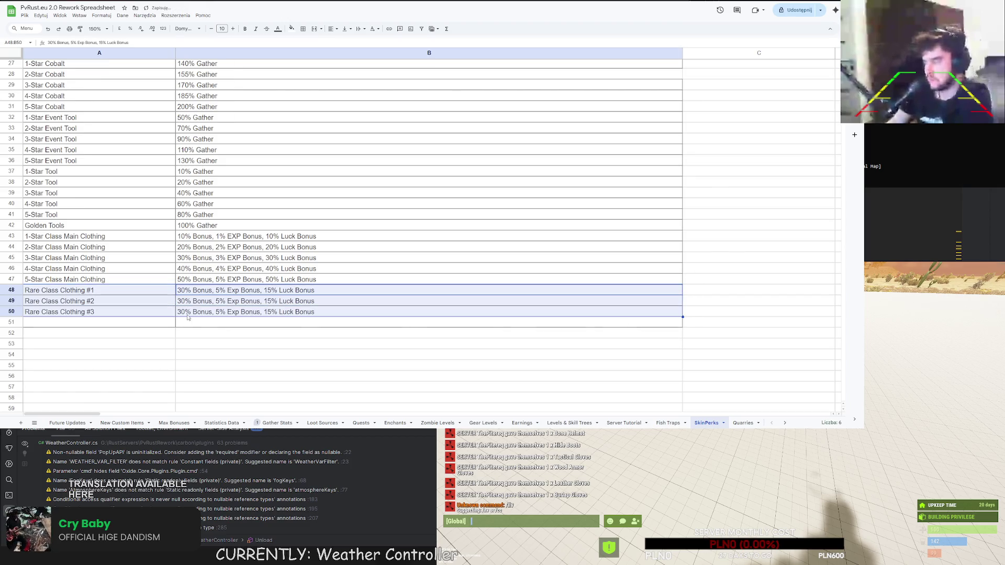
{"action": "left_click", "coordinate": [127, 290]}
{"action": "left_click", "coordinate": [126, 301]}
{"action": "left_click", "coordinate": [124, 310]}
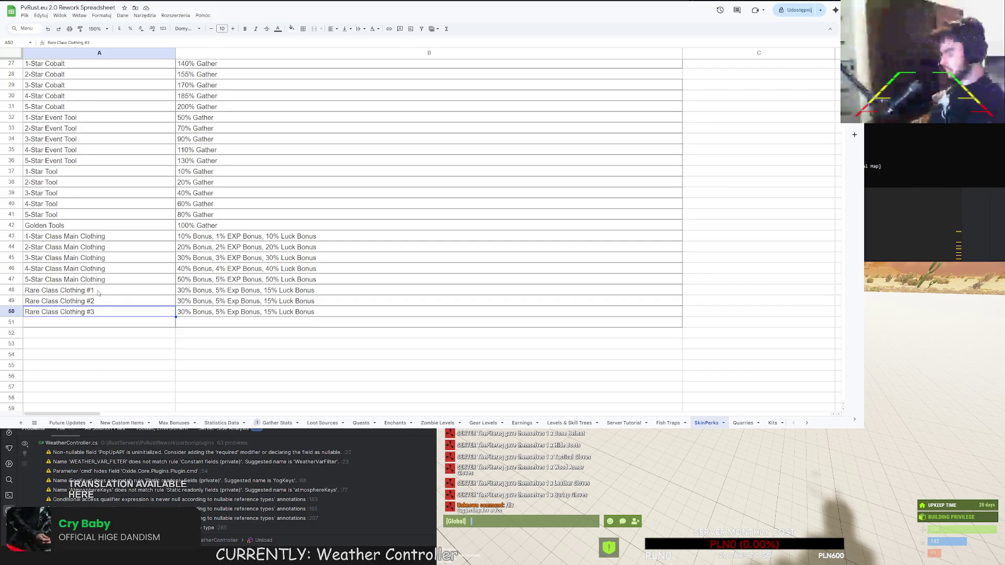
Add a Crafter Gloves row with 10% Crafting Speed and undo the accidental duplicate in row 52.
{"action": "left_click", "coordinate": [91, 325]}
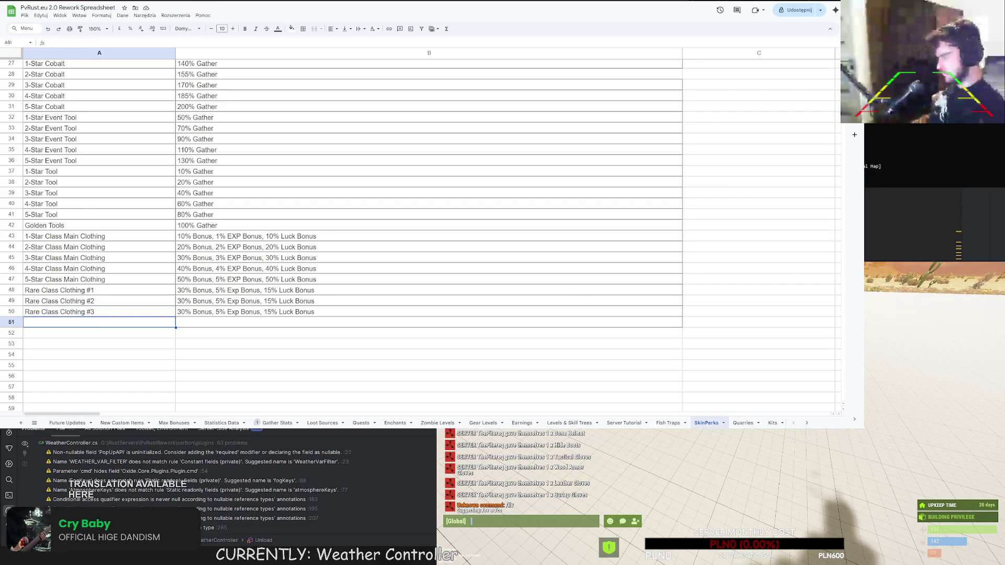
{"action": "type", "text": "Crafter Gloves"}
{"action": "key", "text": "Tab"}
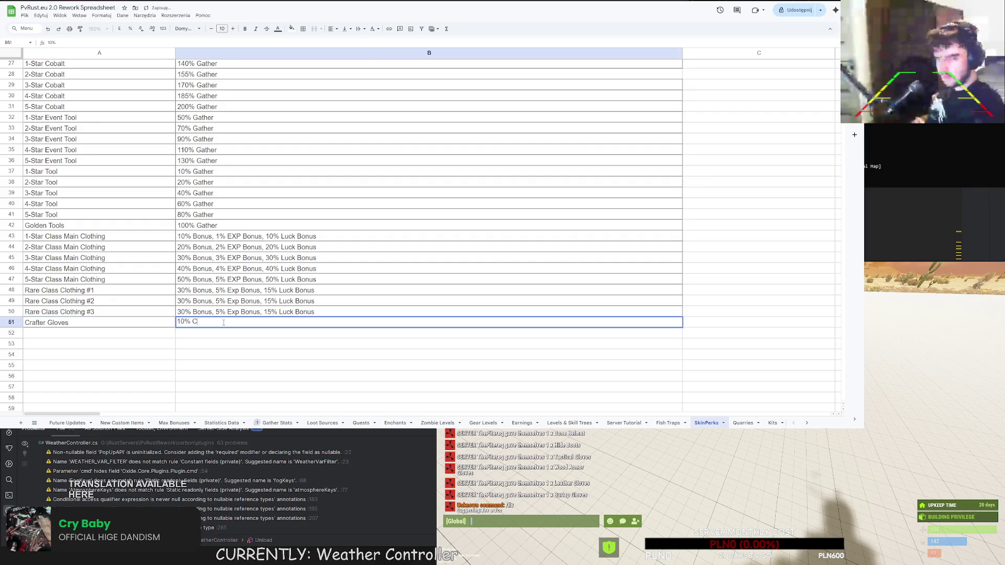
{"action": "type", "text": "Crafting Speed"}
{"action": "key", "text": "Return"}
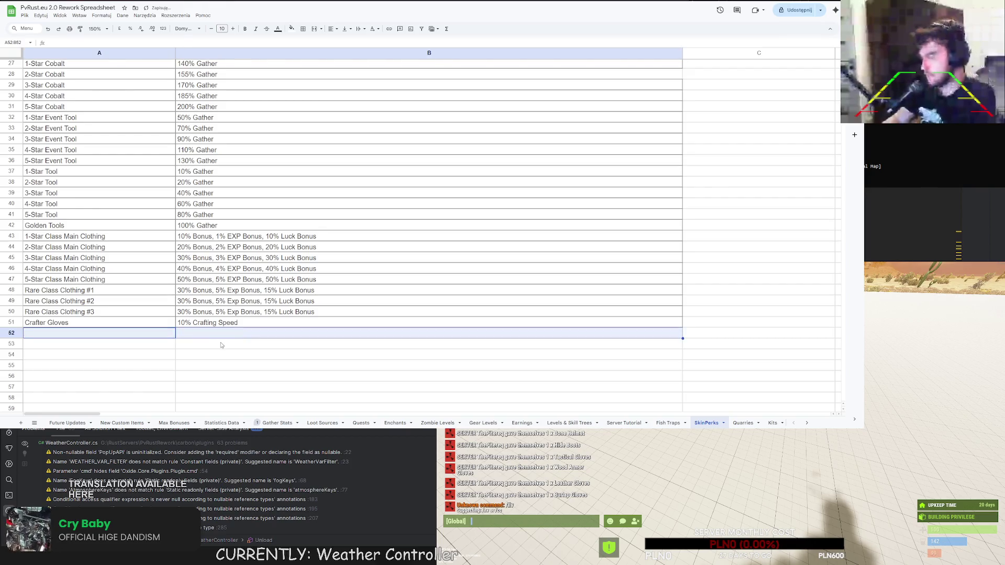
{"action": "left_click_drag", "start_coordinate": [152, 323], "coordinate": [584, 325]}
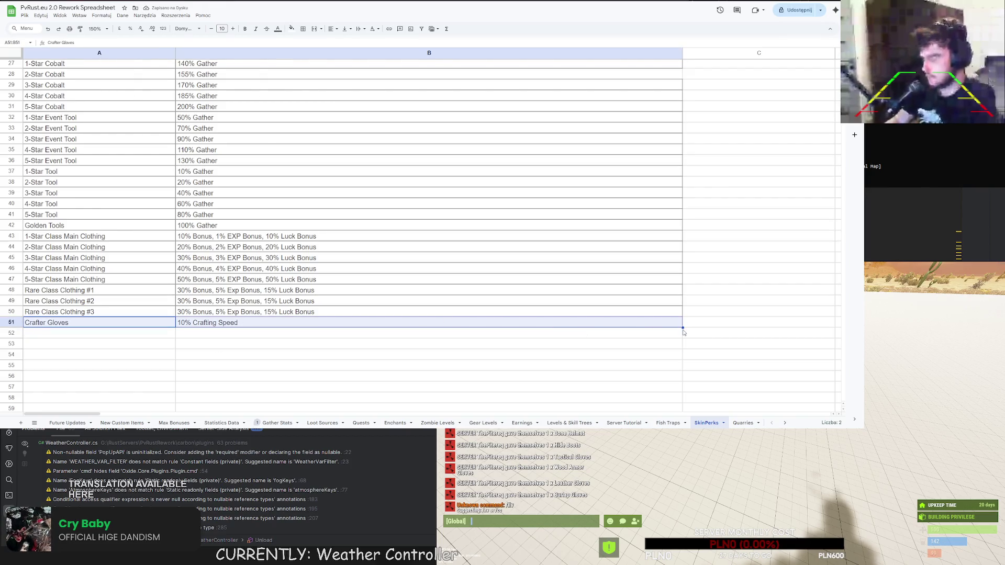
{"action": "left_click_drag", "start_coordinate": [683, 330], "coordinate": [711, 335]}
{"action": "left_click", "coordinate": [723, 334]}
{"action": "left_click", "coordinate": [67, 333]}
{"action": "left_click_drag", "start_coordinate": [67, 334], "coordinate": [188, 335]}
{"action": "key", "text": "ctrl+z"}
{"action": "scroll", "coordinate": [189, 335], "scroll_direction": "down", "scroll_amount": 10}
{"action": "scroll", "coordinate": [476, 296], "scroll_direction": "down", "scroll_amount": 11}
{"action": "left_click", "coordinate": [477, 296], "text": "shift"}
{"action": "scroll", "coordinate": [419, 278], "scroll_direction": "up", "scroll_amount": 15}
{"action": "left_click", "coordinate": [130, 269]}
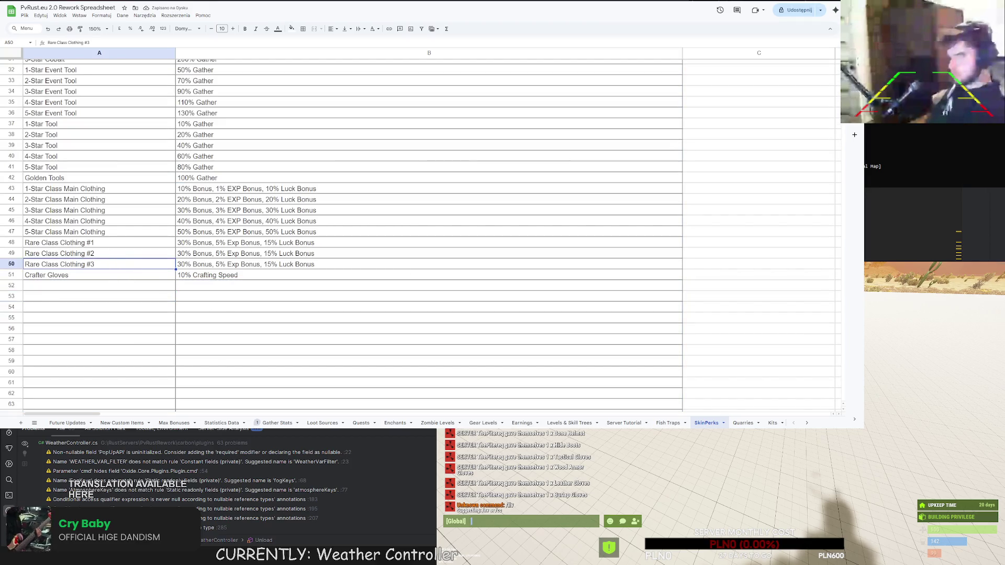
{"action": "left_click", "coordinate": [705, 437]}
{"action": "key", "text": "Return"}
{"action": "type", "text": "/s"}
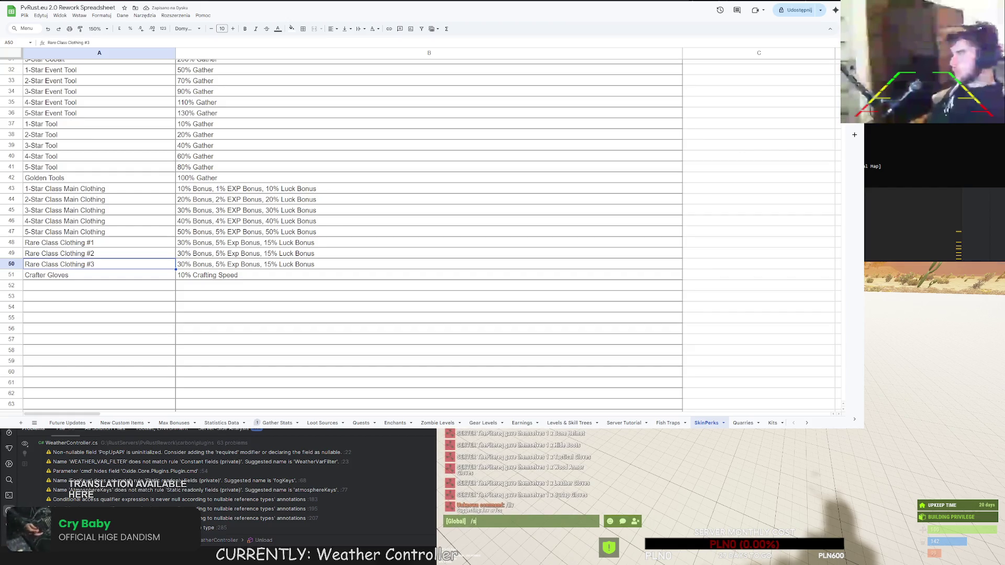
{"action": "type", "text": "tas"}
{"action": "key", "text": "Return"}
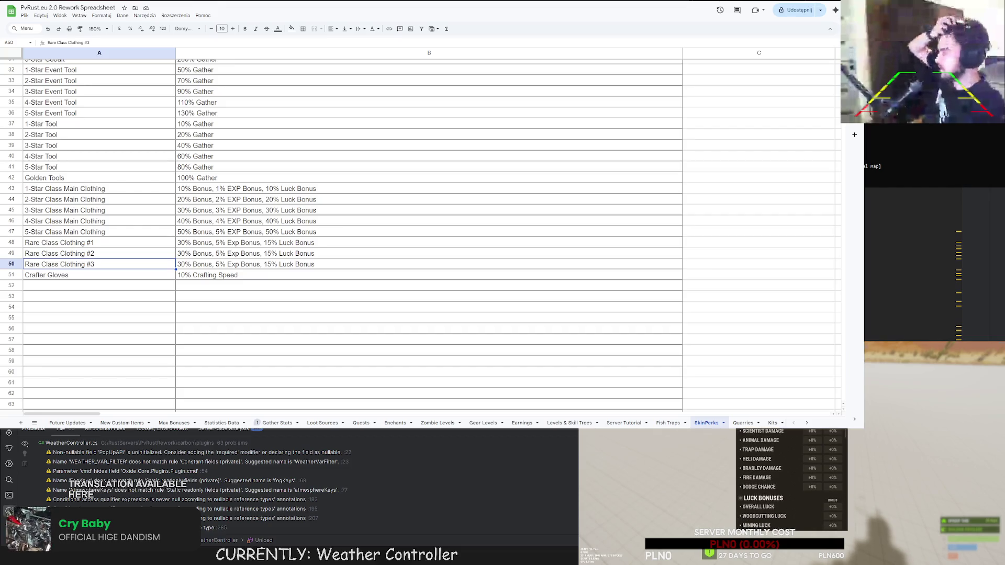
{"action": "scroll", "coordinate": [419, 235], "scroll_direction": "up", "scroll_amount": 10}
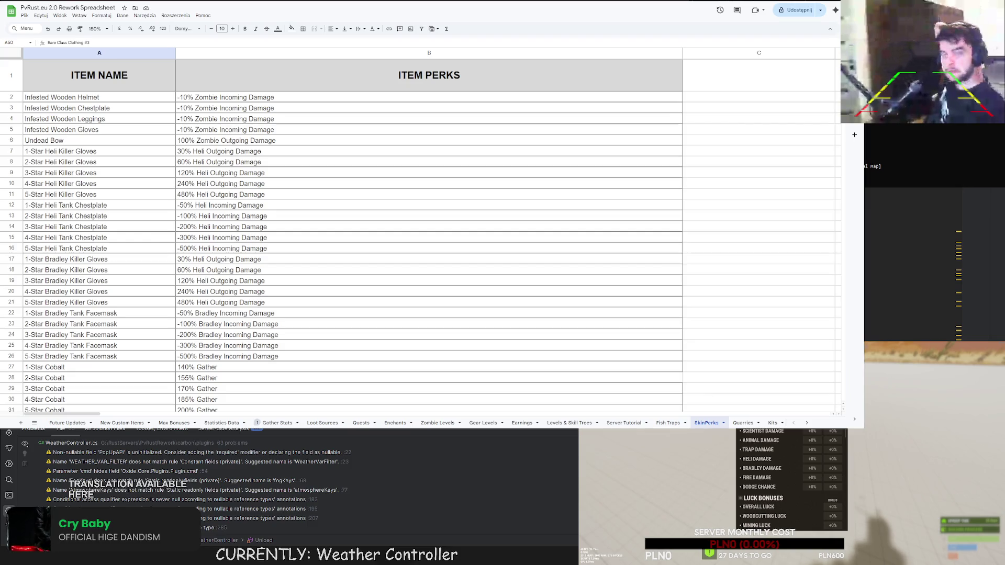
{"action": "scroll", "coordinate": [419, 235], "scroll_direction": "down", "scroll_amount": 2}
{"action": "scroll", "coordinate": [418, 235], "scroll_direction": "up", "scroll_amount": 2}
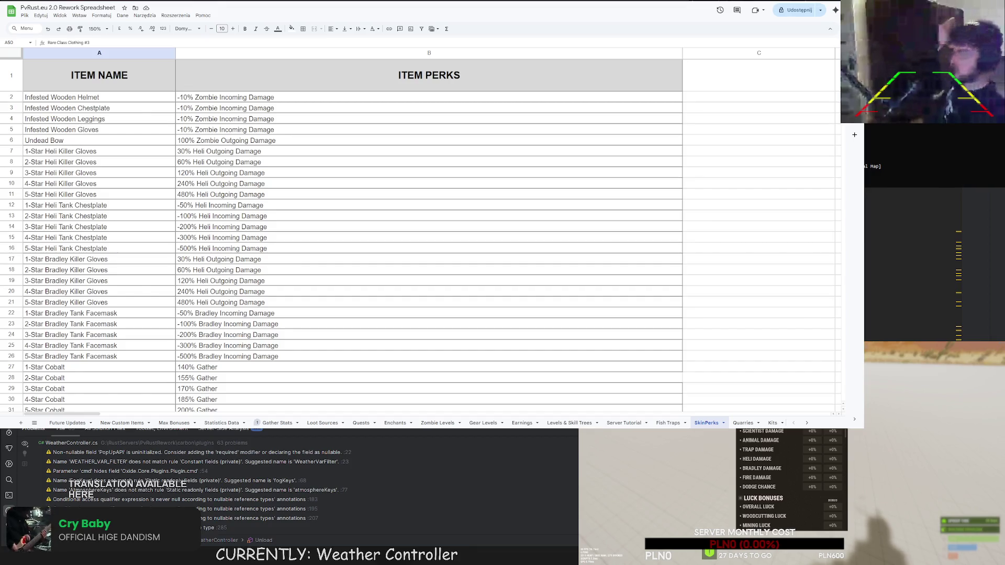
On the Zombie Levels sheet, inspect the level 9–10 melee, ranged and player damage bonus cells.
{"action": "left_click", "coordinate": [437, 423]}
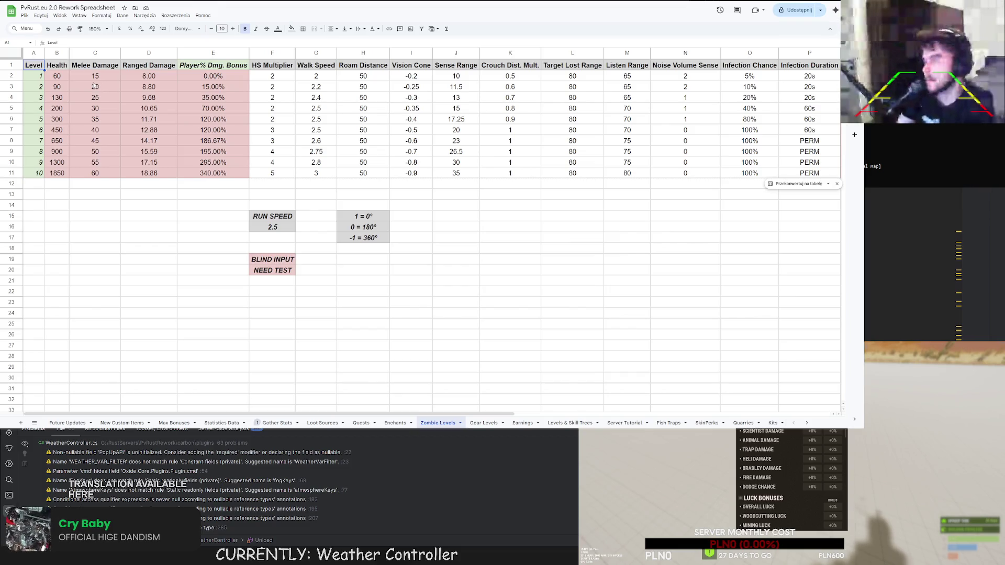
{"action": "left_click", "coordinate": [118, 175]}
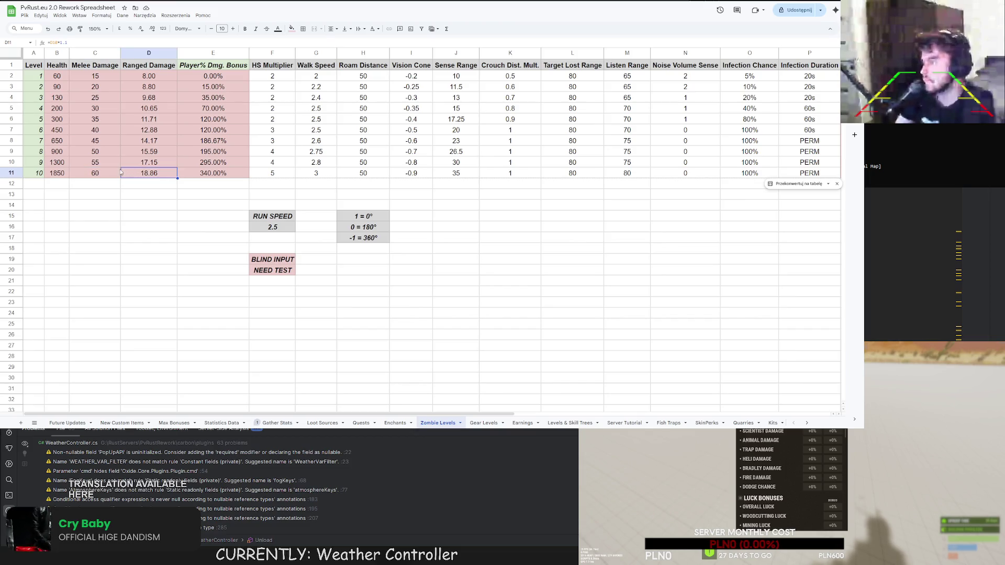
{"action": "left_click", "coordinate": [103, 165]}
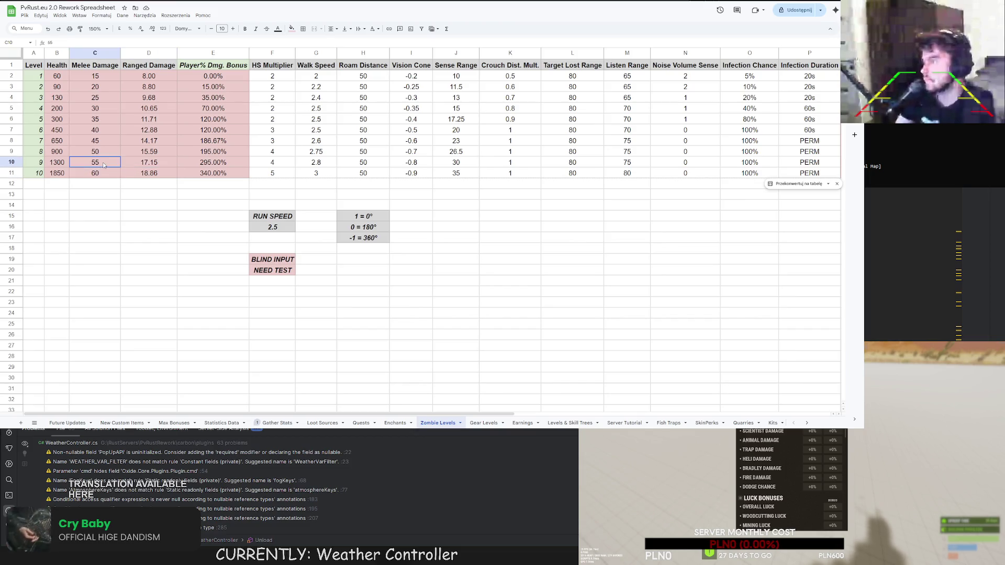
{"action": "left_click", "coordinate": [140, 173]}
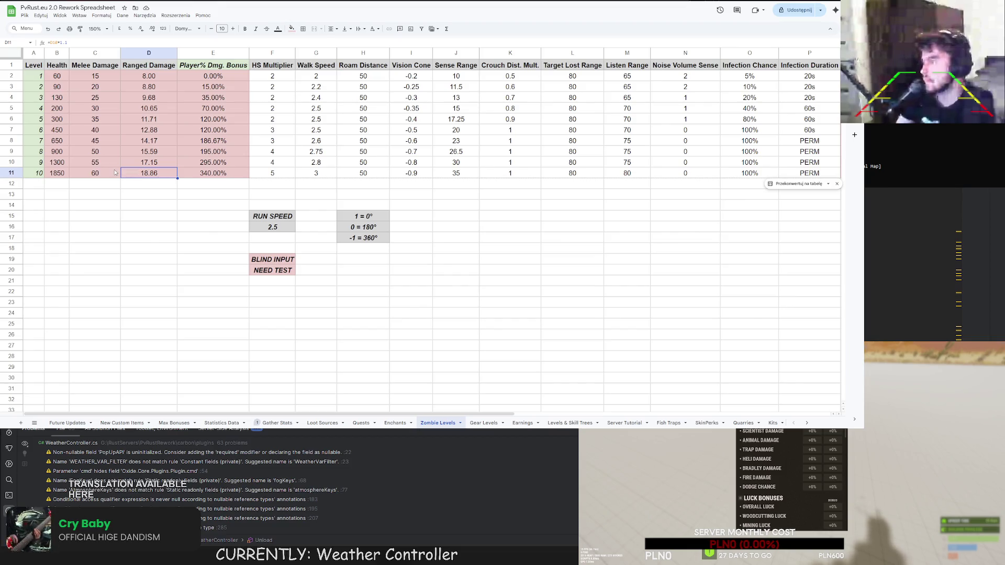
{"action": "left_click", "coordinate": [189, 175]}
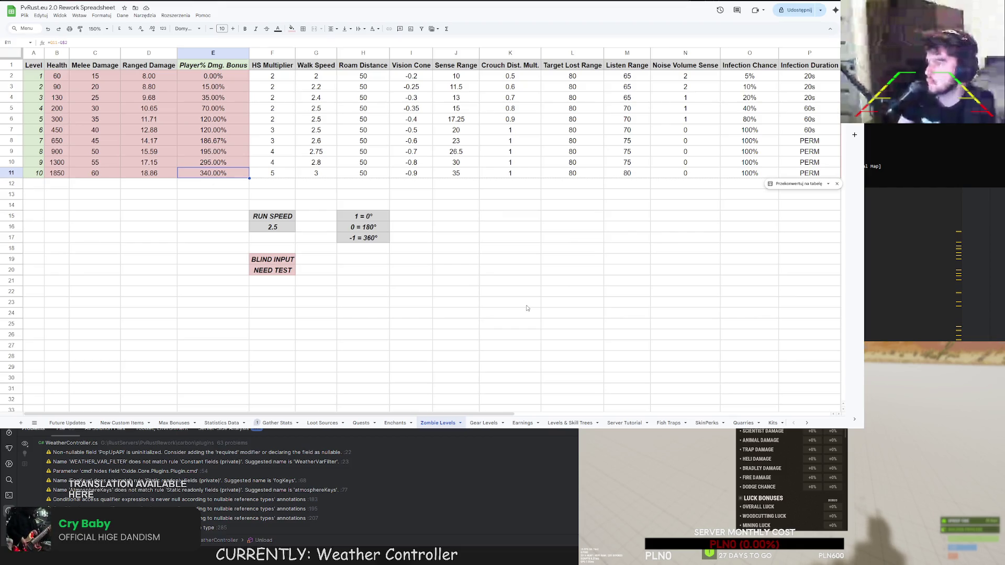
Scroll horizontally across the Zombie Levels columns to review the remaining values.
{"action": "mouse_move", "coordinate": [334, 413]}
{"action": "left_mouse_down"}
{"action": "mouse_move", "coordinate": [447, 417]}
{"action": "mouse_move", "coordinate": [312, 405]}
{"action": "left_mouse_up"}
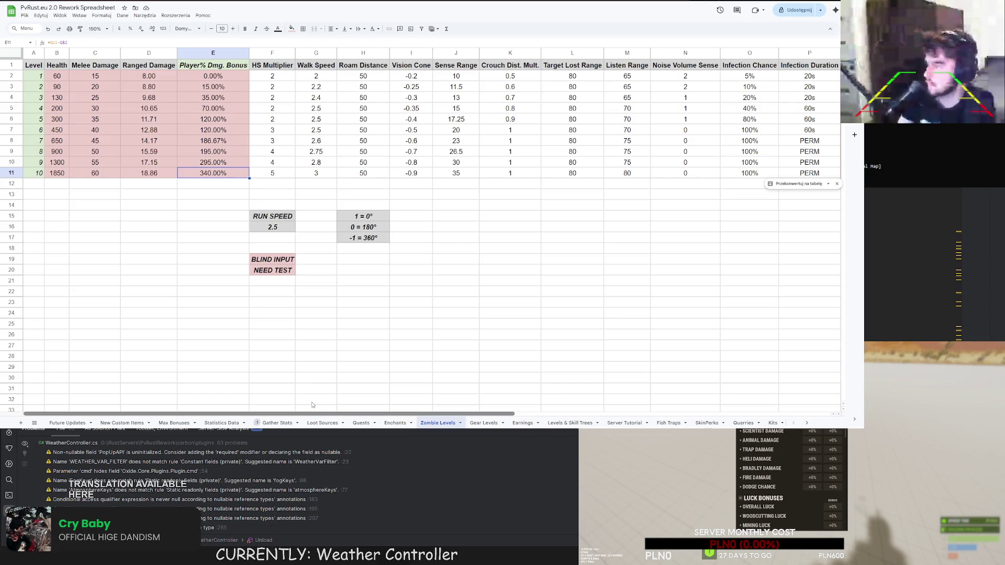
{"action": "mouse_move", "coordinate": [313, 414]}
{"action": "left_mouse_down"}
{"action": "mouse_move", "coordinate": [397, 412]}
{"action": "mouse_move", "coordinate": [380, 413]}
{"action": "left_mouse_up"}
{"action": "scroll", "coordinate": [380, 412], "scroll_direction": "left", "scroll_amount": 3}
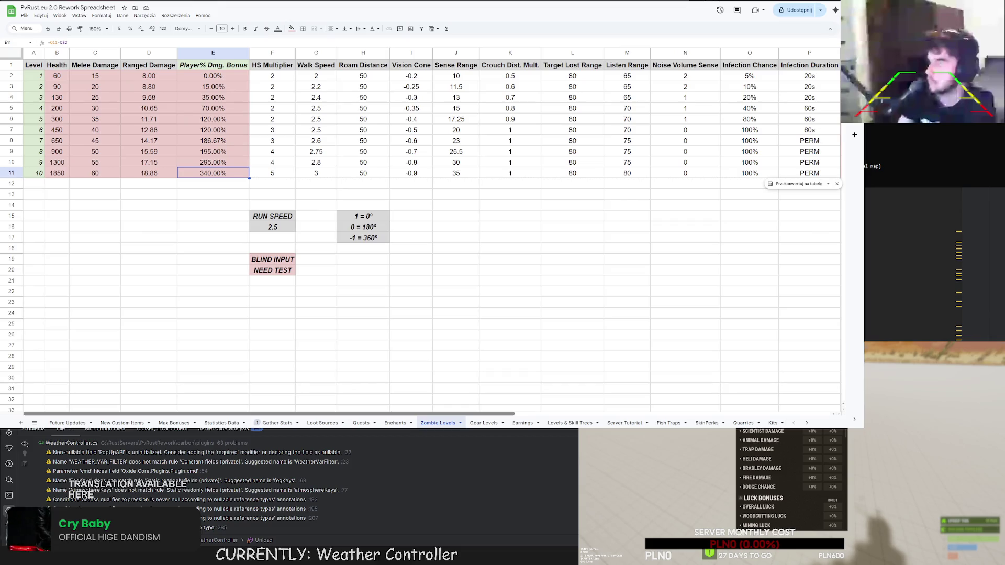
{"action": "scroll", "coordinate": [414, 225], "scroll_direction": "right", "scroll_amount": 5}
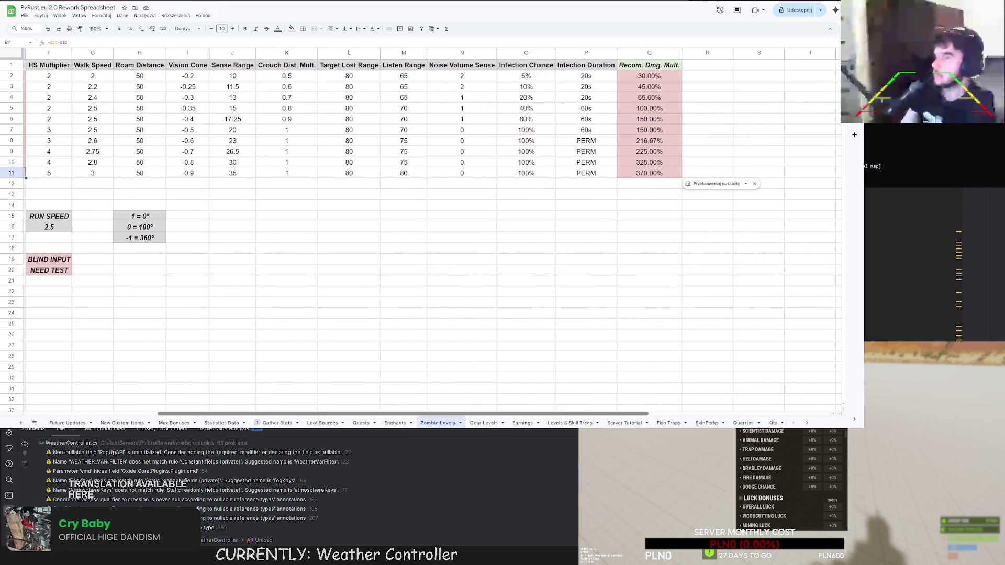
{"action": "scroll", "coordinate": [189, 392], "scroll_direction": "left", "scroll_amount": 5}
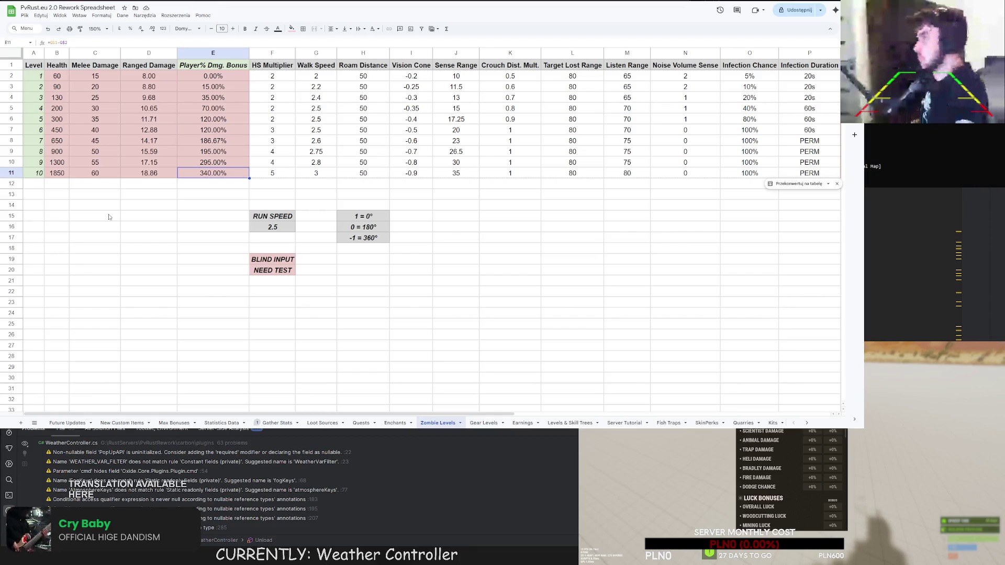
{"action": "left_click_drag", "start_coordinate": [228, 415], "coordinate": [229, 415]}
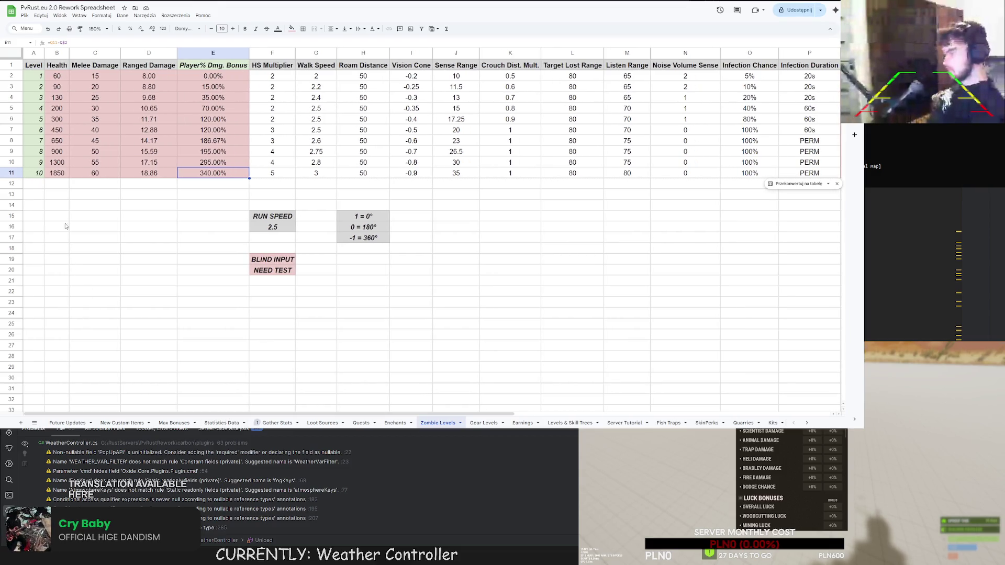
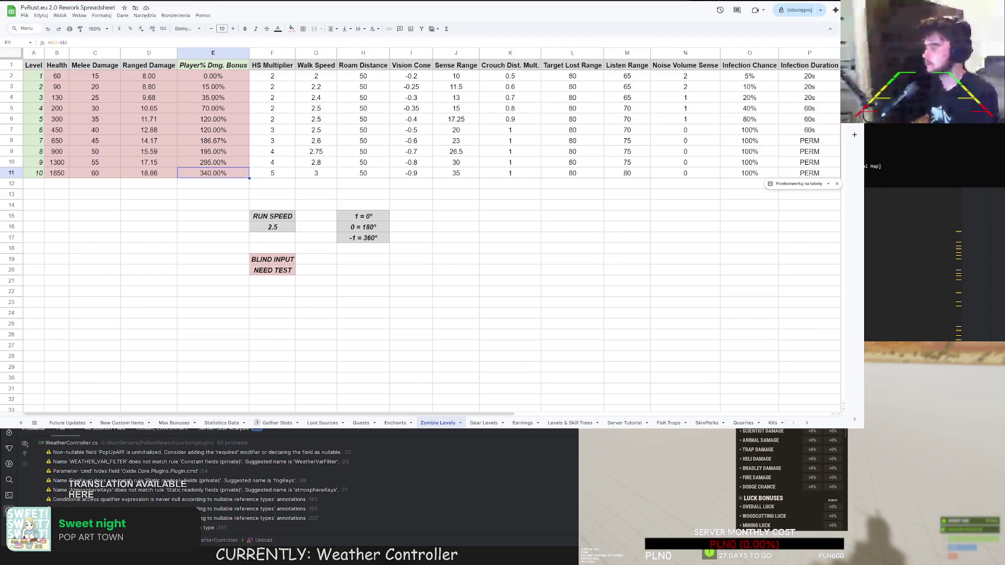
Inspect the Zombie Levels formulas in E11 and Q2, where Q2 reads =B2/100/F2.
{"action": "left_click", "coordinate": [52, 44]}
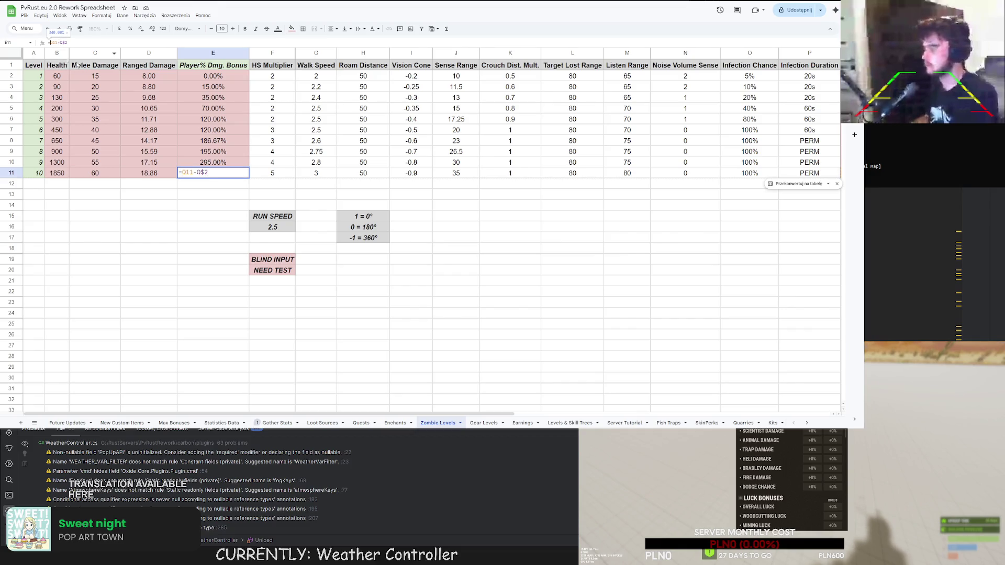
{"action": "mouse_move", "coordinate": [141, 417]}
{"action": "left_mouse_down"}
{"action": "mouse_move", "coordinate": [275, 419]}
{"action": "mouse_move", "coordinate": [181, 401]}
{"action": "mouse_move", "coordinate": [224, 415]}
{"action": "mouse_move", "coordinate": [170, 423]}
{"action": "mouse_move", "coordinate": [201, 414]}
{"action": "mouse_move", "coordinate": [163, 411]}
{"action": "mouse_move", "coordinate": [239, 402]}
{"action": "left_mouse_up"}
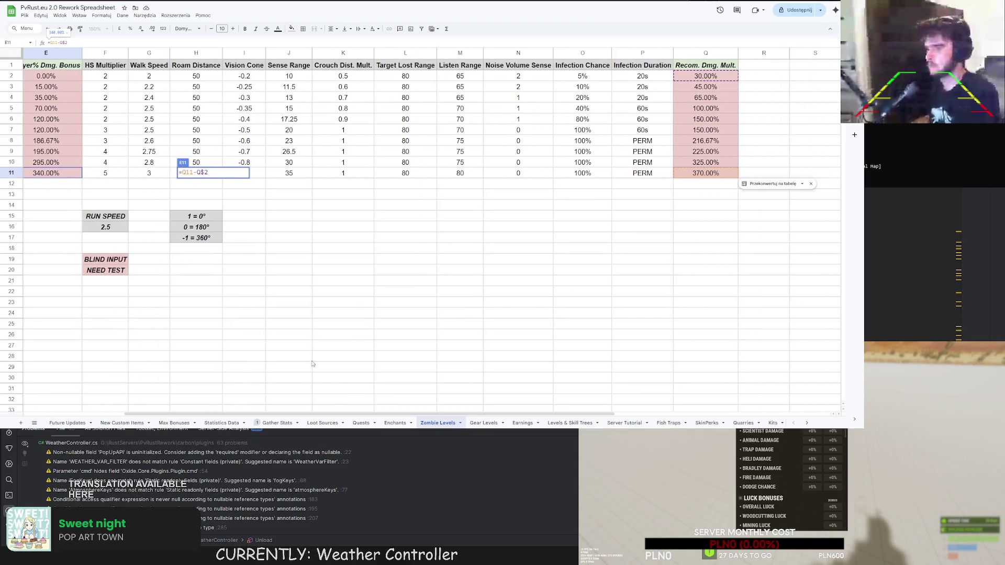
{"action": "key", "text": "Escape"}
{"action": "key", "text": "ctrl+z"}
{"action": "key", "text": "Return"}
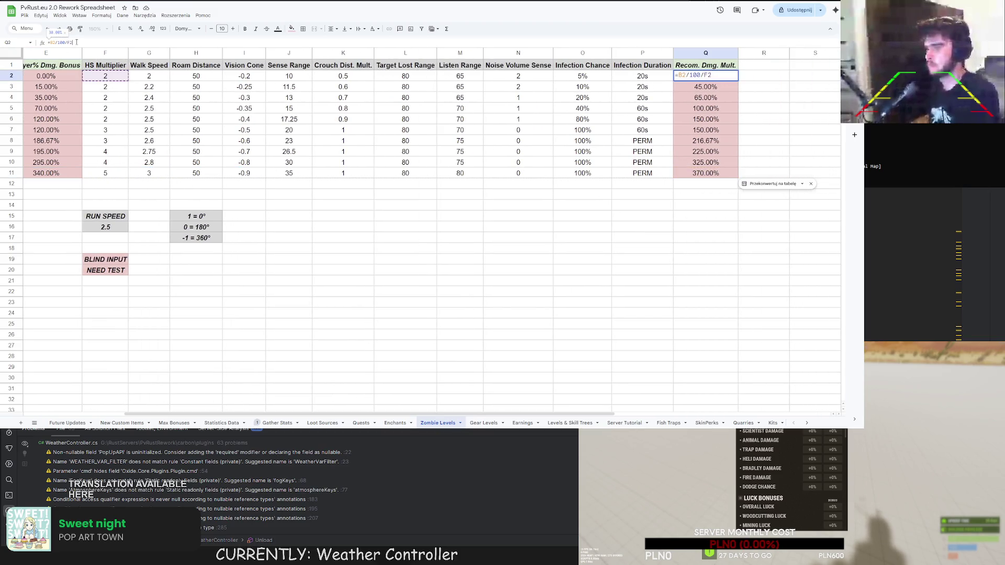
{"action": "key", "text": "Escape"}
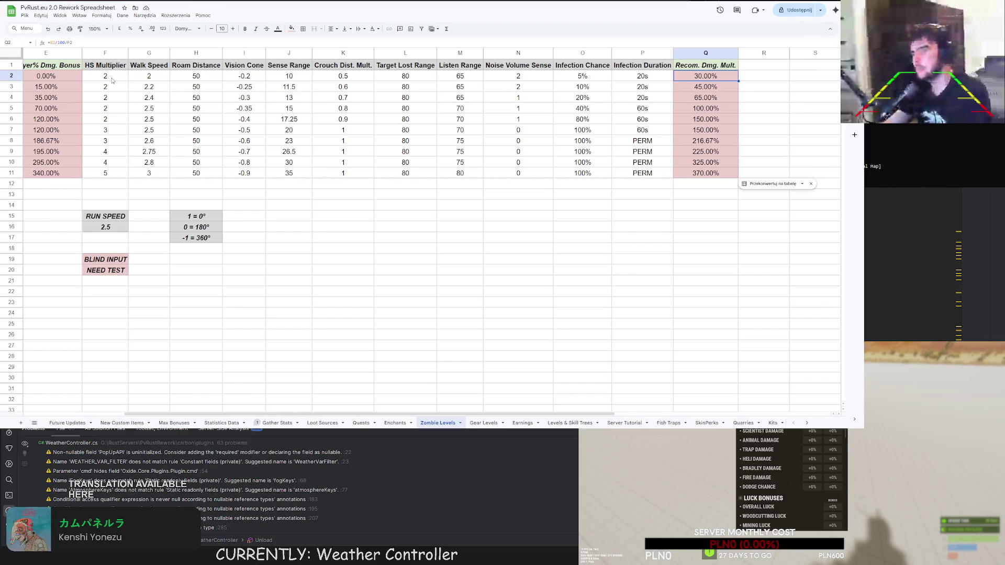
{"action": "key", "text": "Return"}
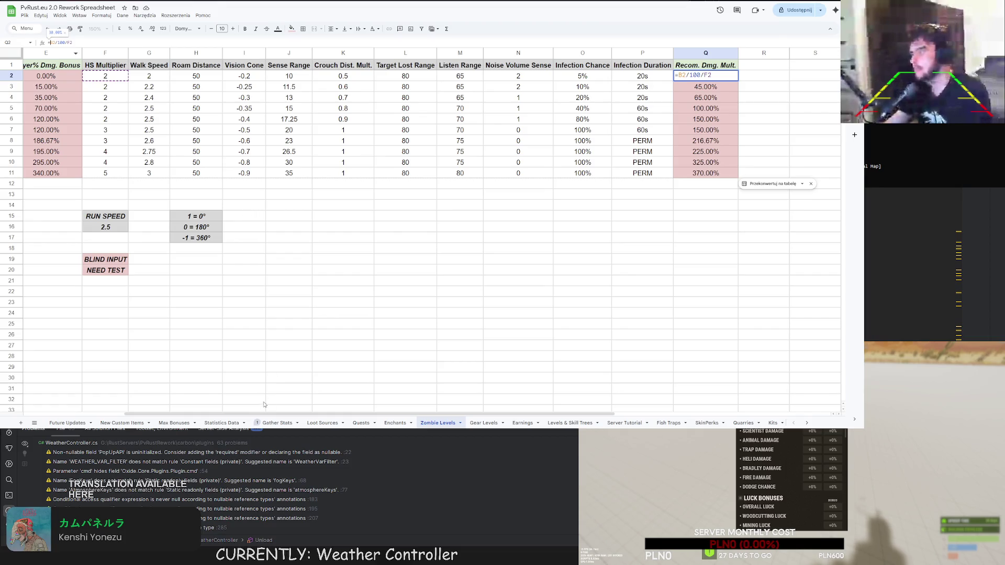
{"action": "left_click_drag", "start_coordinate": [262, 414], "coordinate": [125, 413]}
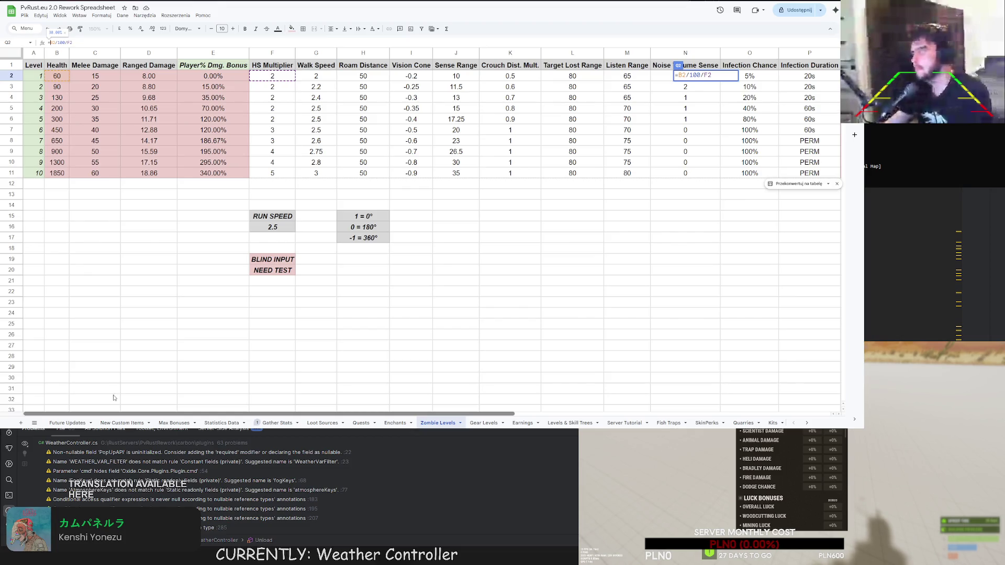
{"action": "scroll", "coordinate": [313, 406], "scroll_direction": "right", "scroll_amount": 5}
{"action": "scroll", "coordinate": [313, 406], "scroll_direction": "left", "scroll_amount": 5}
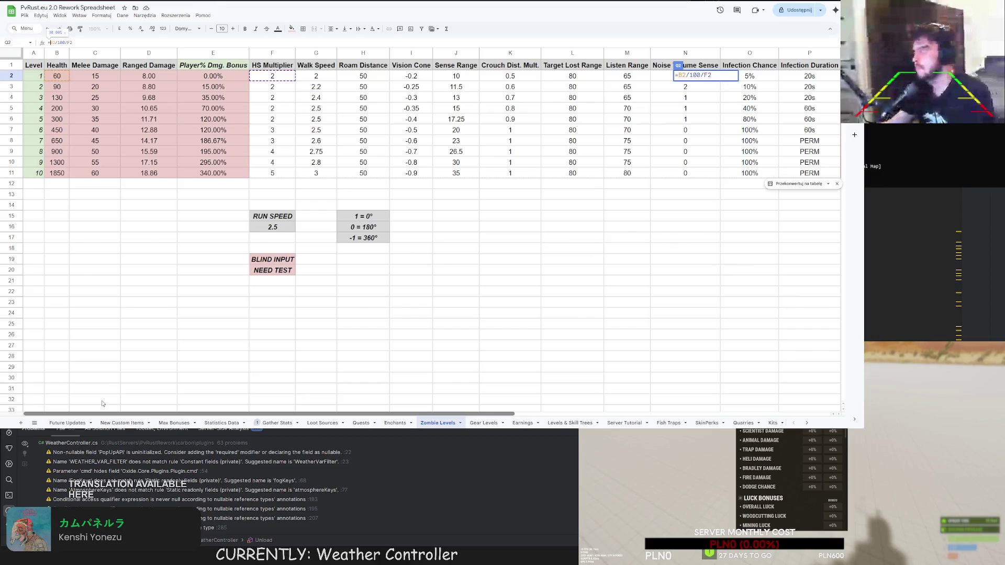
{"action": "scroll", "coordinate": [102, 403], "scroll_direction": "right", "scroll_amount": 5}
{"action": "scroll", "coordinate": [128, 415], "scroll_direction": "left", "scroll_amount": 5}
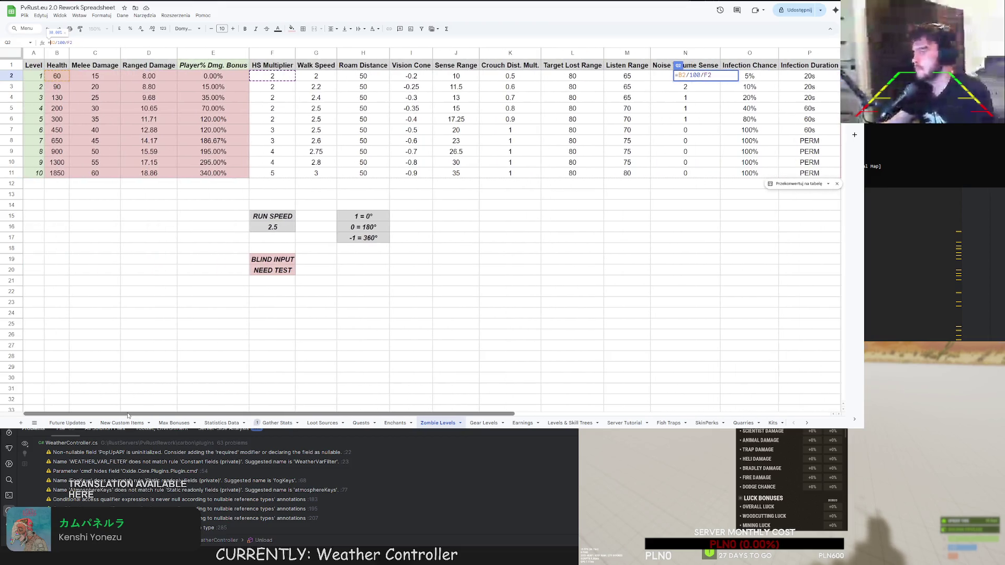
{"action": "scroll", "coordinate": [127, 415], "scroll_direction": "right", "scroll_amount": 5}
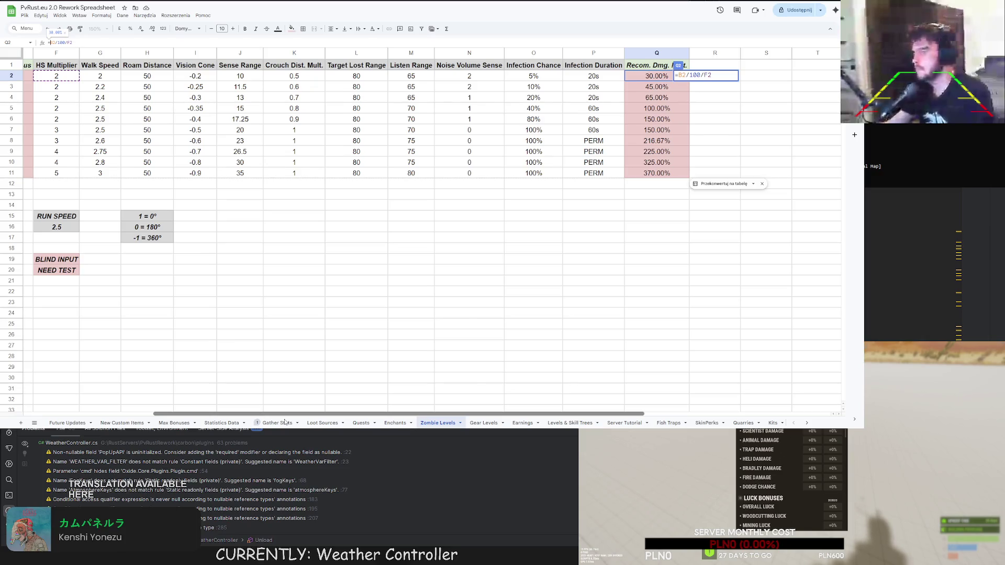
{"action": "scroll", "coordinate": [99, 415], "scroll_direction": "left", "scroll_amount": 5}
{"action": "scroll", "coordinate": [89, 416], "scroll_direction": "right", "scroll_amount": 3}
{"action": "scroll", "coordinate": [89, 416], "scroll_direction": "left", "scroll_amount": 3}
{"action": "scroll", "coordinate": [351, 423], "scroll_direction": "right", "scroll_amount": 5}
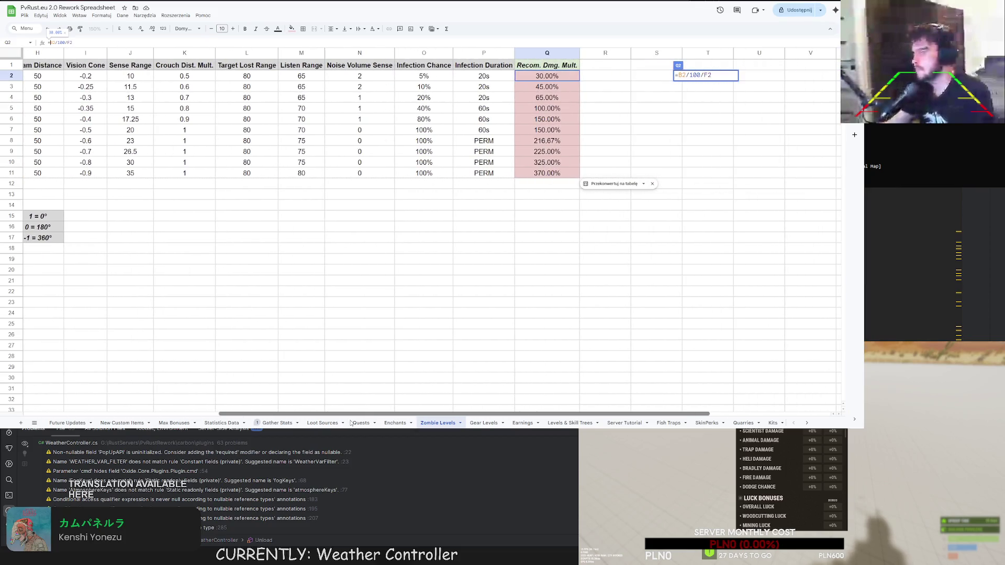
{"action": "scroll", "coordinate": [167, 397], "scroll_direction": "left", "scroll_amount": 5}
{"action": "scroll", "coordinate": [166, 397], "scroll_direction": "left", "scroll_amount": 1}
{"action": "scroll", "coordinate": [131, 403], "scroll_direction": "right", "scroll_amount": 6}
{"action": "scroll", "coordinate": [99, 409], "scroll_direction": "left", "scroll_amount": 7}
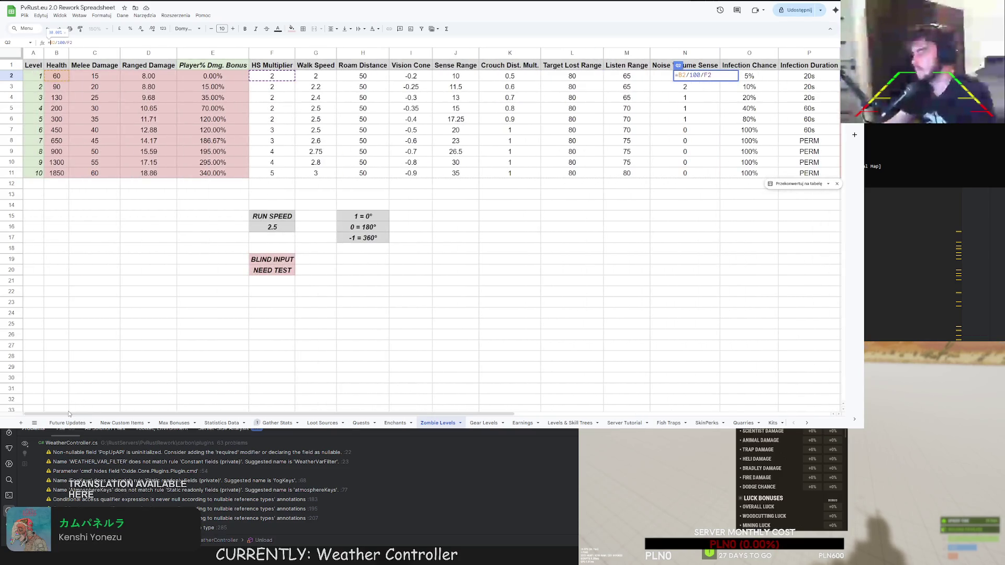
{"action": "mouse_move", "coordinate": [68, 414]}
{"action": "left_mouse_down"}
{"action": "mouse_move", "coordinate": [193, 426]}
{"action": "mouse_move", "coordinate": [144, 424]}
{"action": "left_mouse_up"}
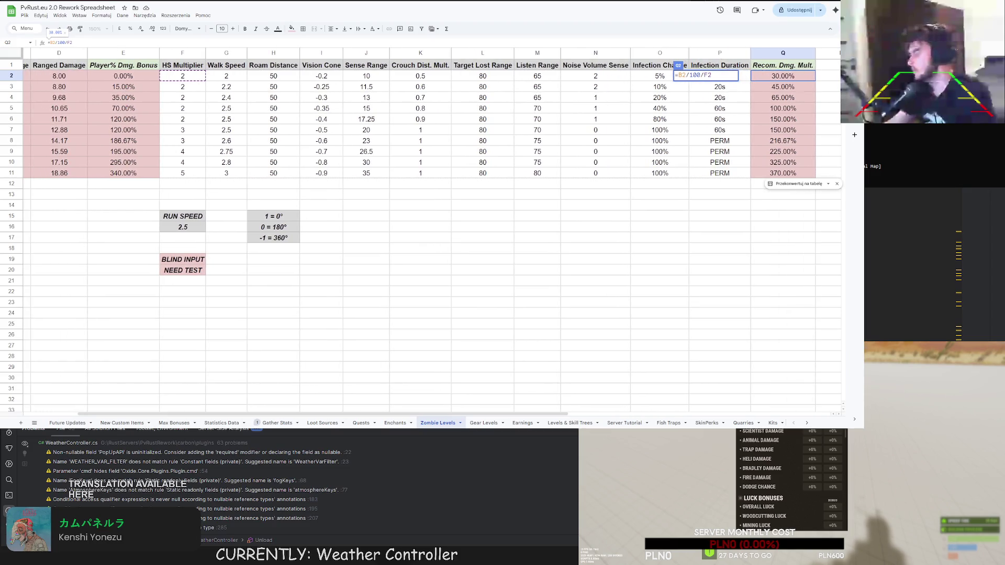
{"action": "left_click_drag", "start_coordinate": [116, 414], "coordinate": [59, 415]}
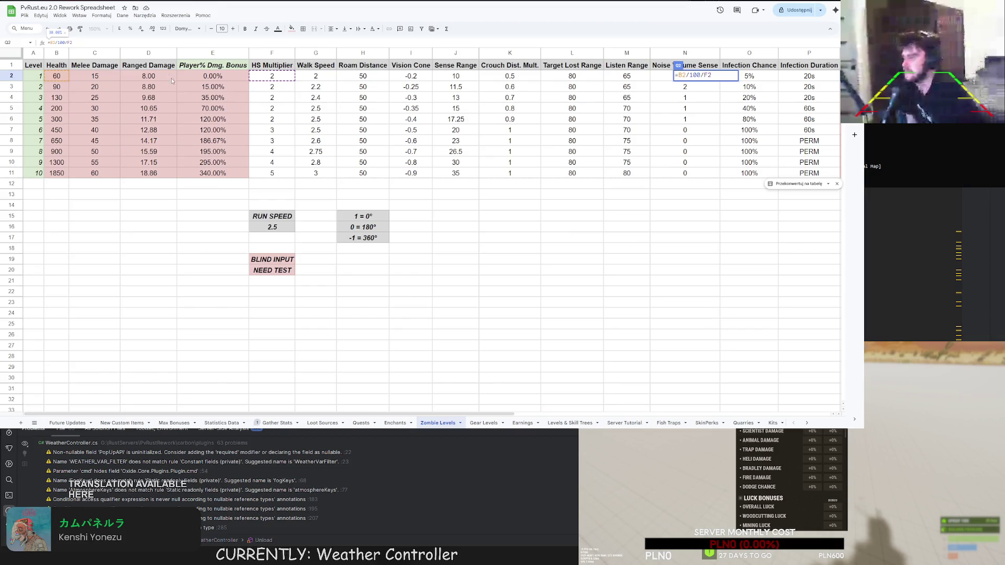
Enter =D2*1.1 in D3 so level 2's Ranged Damage becomes 8.80.
{"action": "key", "text": "Escape"}
{"action": "left_click", "coordinate": [150, 88]}
{"action": "key", "text": "Down"}
{"action": "key", "text": "Down"}
{"action": "key", "text": "Down"}
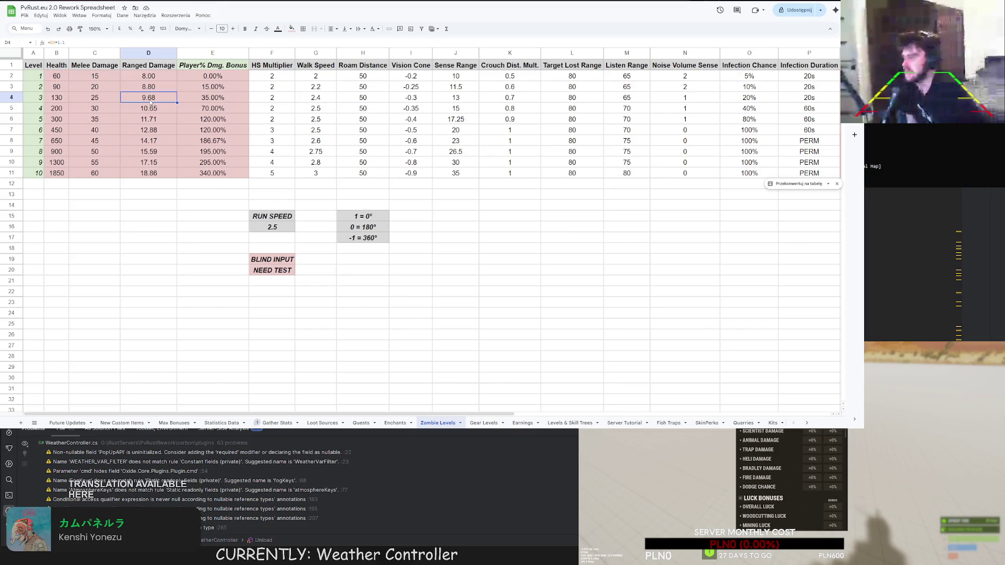
{"action": "key", "text": "Down"}
{"action": "key", "text": "Down"}
{"action": "key", "text": "Down"}
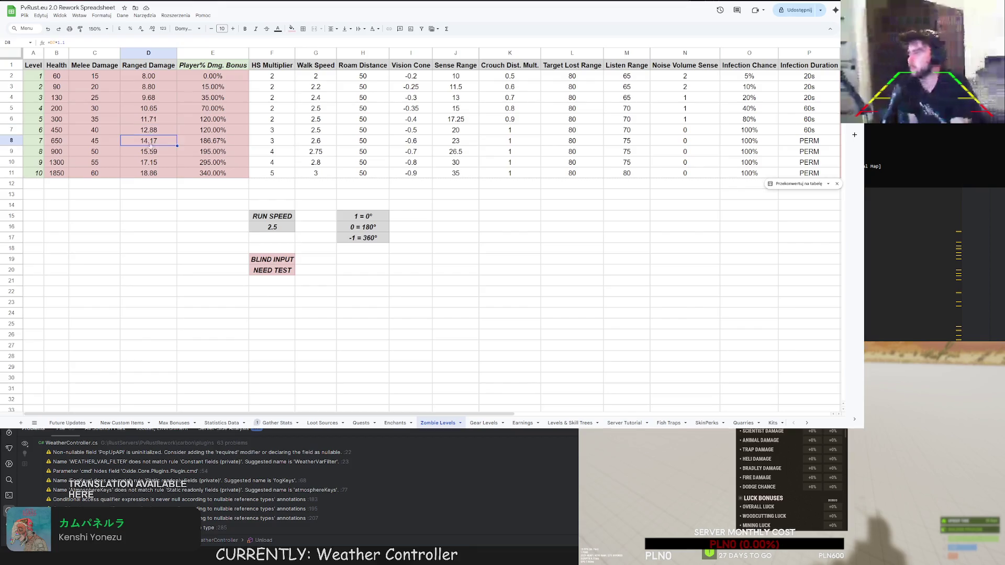
{"action": "left_click", "coordinate": [149, 77]}
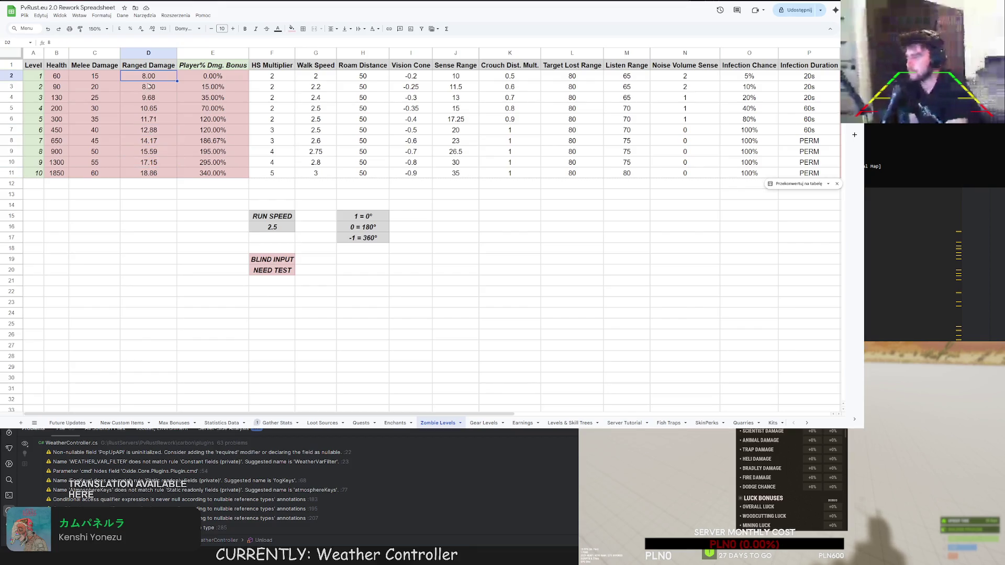
{"action": "left_click", "coordinate": [149, 86]}
{"action": "type", "text": "=D2*1.1"}
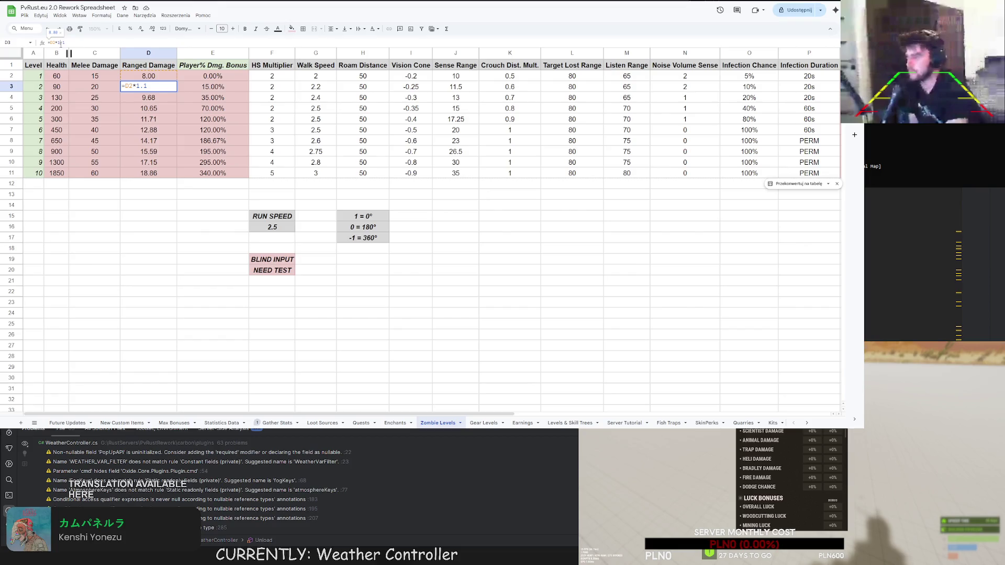
{"action": "key", "text": "Return"}
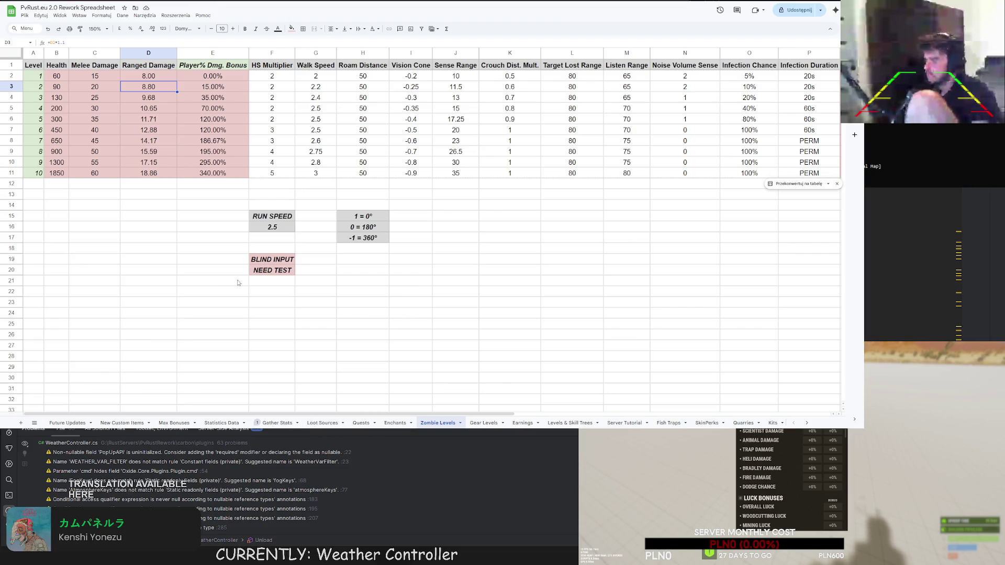
Browse the sheets, including Server Tutorial, Fish Traps, SkinPerks, Quarries and Gather Stats.
{"action": "left_click", "coordinate": [499, 424]}
{"action": "left_click", "coordinate": [522, 423]}
{"action": "left_click", "coordinate": [569, 423]}
{"action": "left_click", "coordinate": [621, 424]}
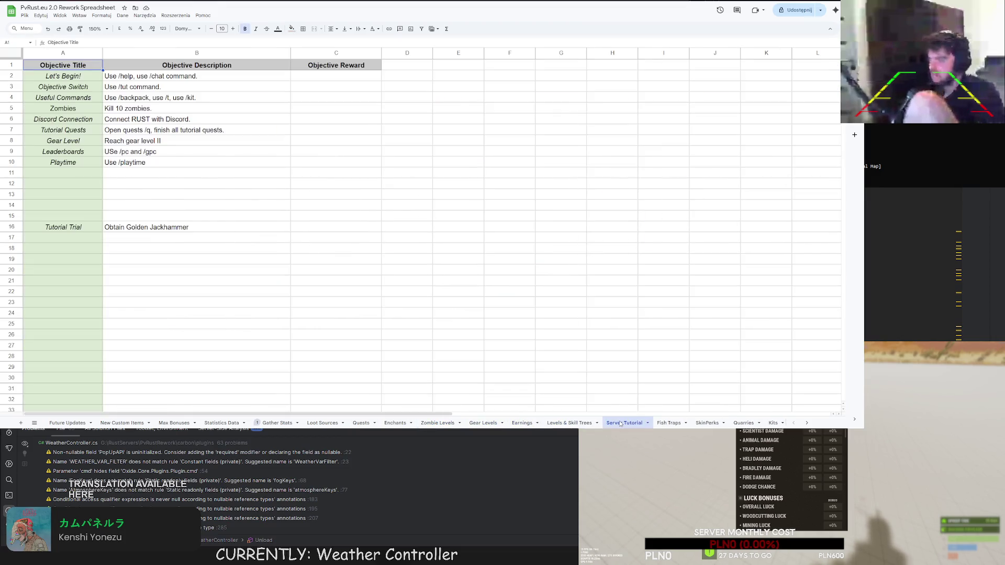
{"action": "left_click", "coordinate": [675, 424]}
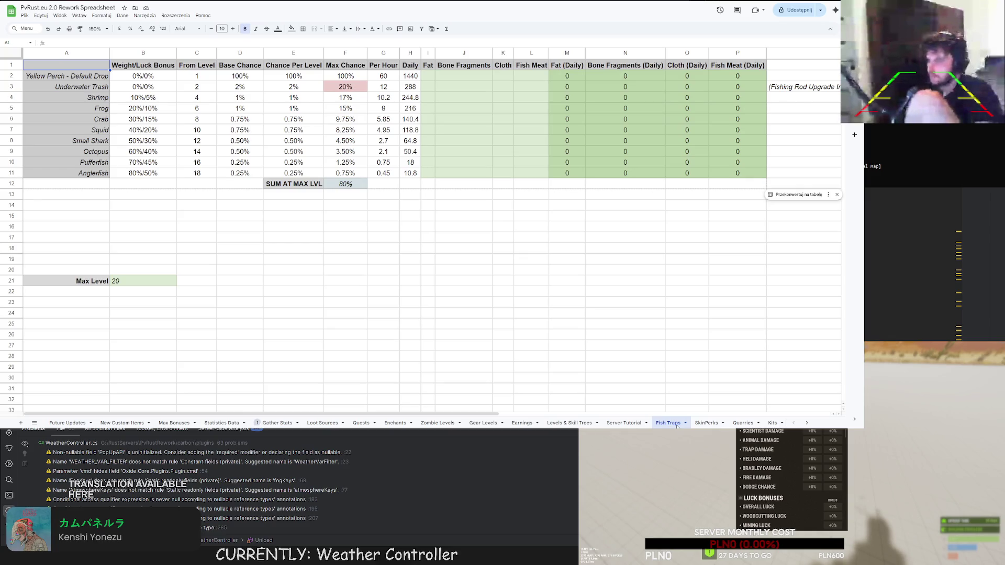
{"action": "left_click", "coordinate": [704, 424]}
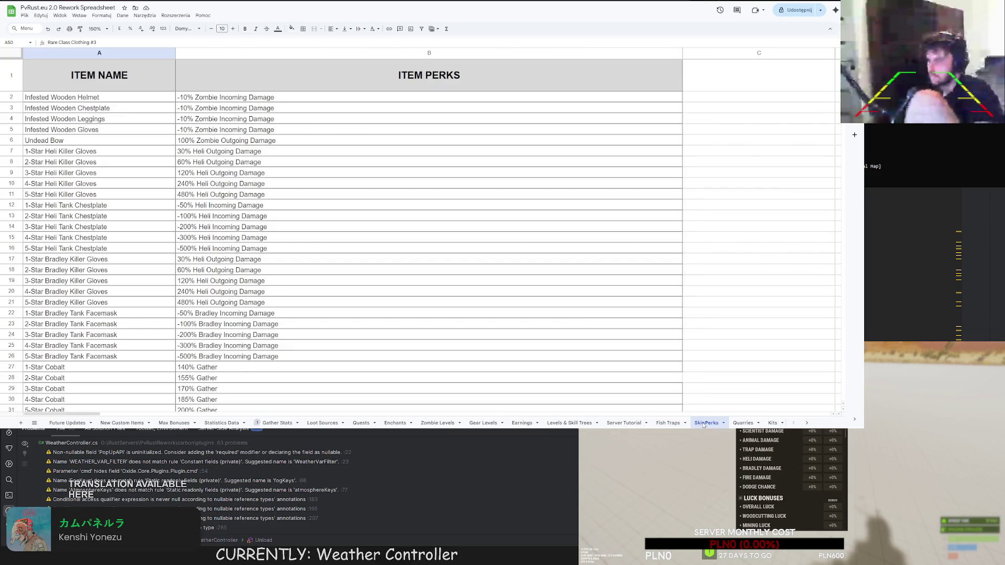
{"action": "left_click", "coordinate": [738, 424]}
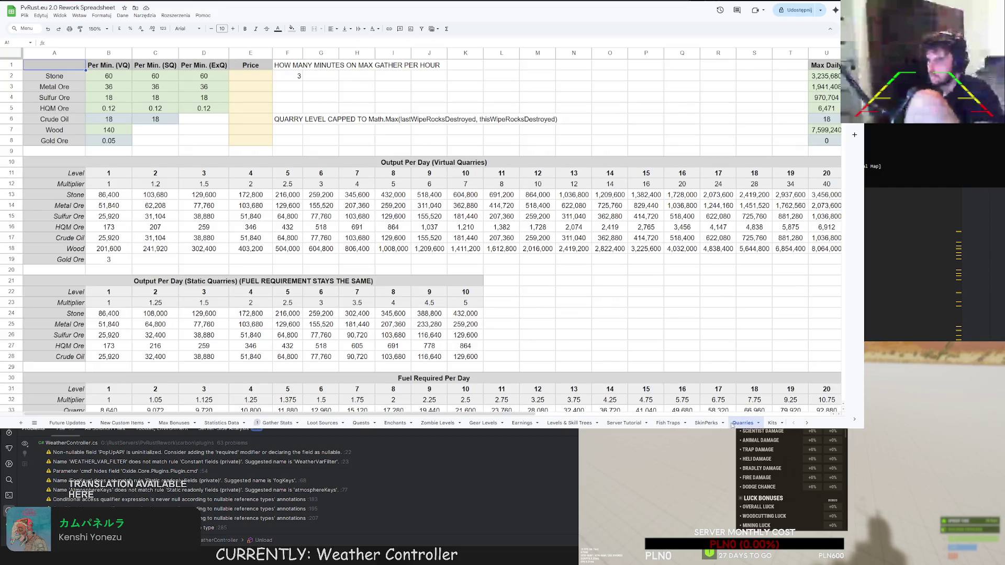
{"action": "left_click", "coordinate": [174, 423]}
{"action": "left_click", "coordinate": [221, 423]}
{"action": "left_click", "coordinate": [277, 422]}
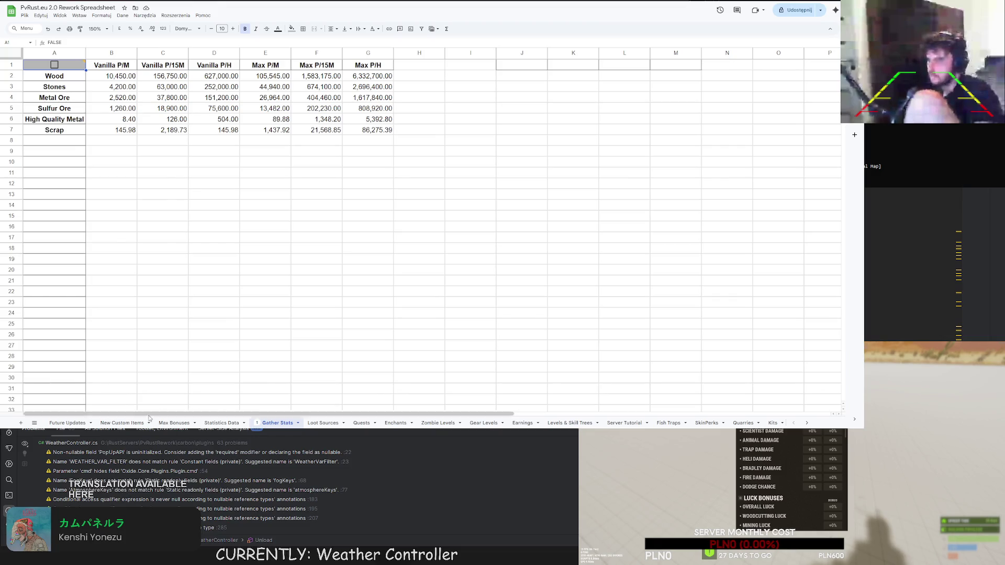
Flip through more sheets, scroll down SkinPerks, and settle on New Custom Items.
{"action": "left_click", "coordinate": [122, 423]}
{"action": "left_click", "coordinate": [322, 423]}
{"action": "left_click", "coordinate": [362, 423]}
{"action": "left_click", "coordinate": [396, 423]}
{"action": "left_click", "coordinate": [438, 423]}
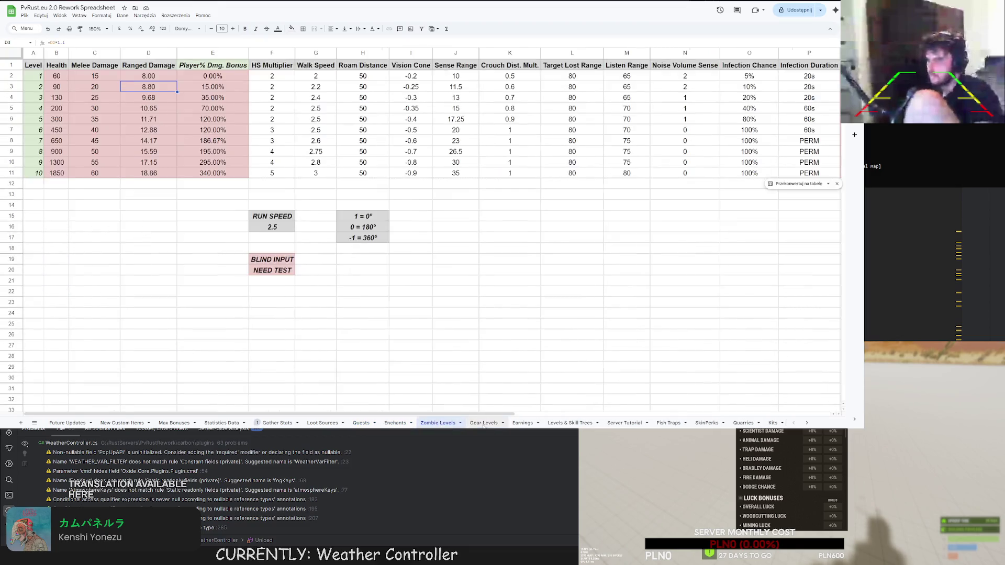
{"action": "left_click", "coordinate": [483, 423]}
{"action": "left_click", "coordinate": [624, 423]}
{"action": "left_click", "coordinate": [708, 423]}
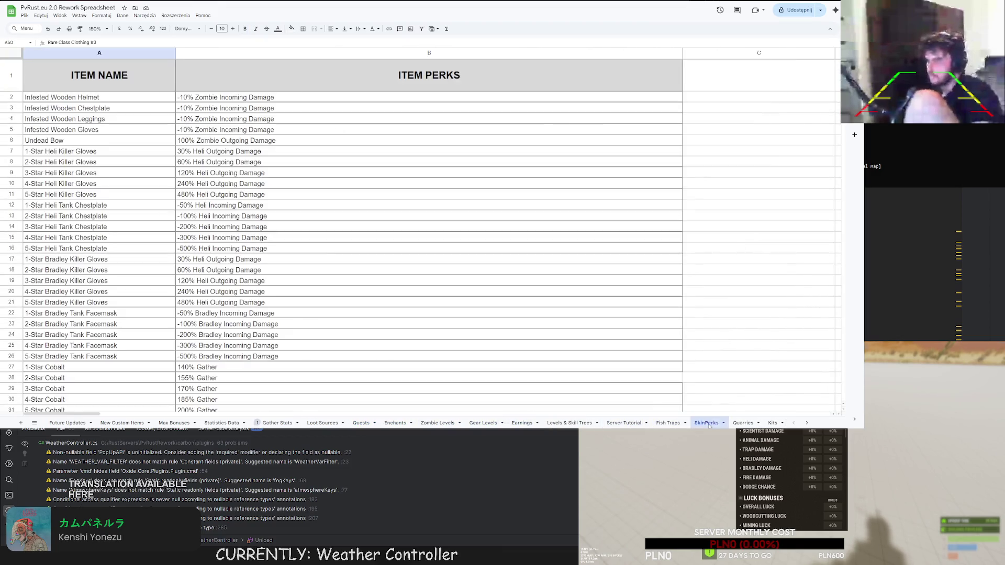
{"action": "scroll", "coordinate": [308, 351], "scroll_direction": "down", "scroll_amount": 5}
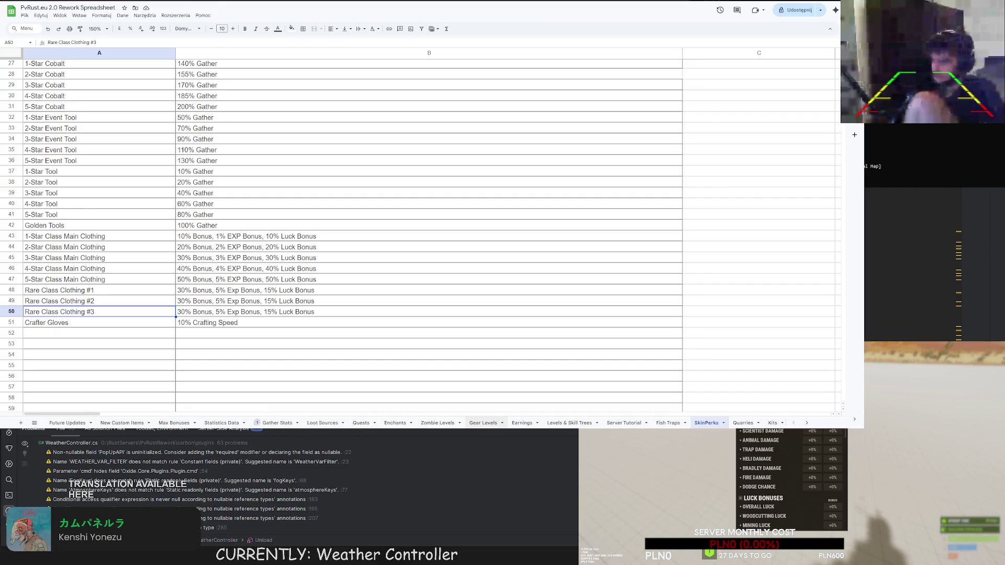
{"action": "left_click", "coordinate": [122, 423]}
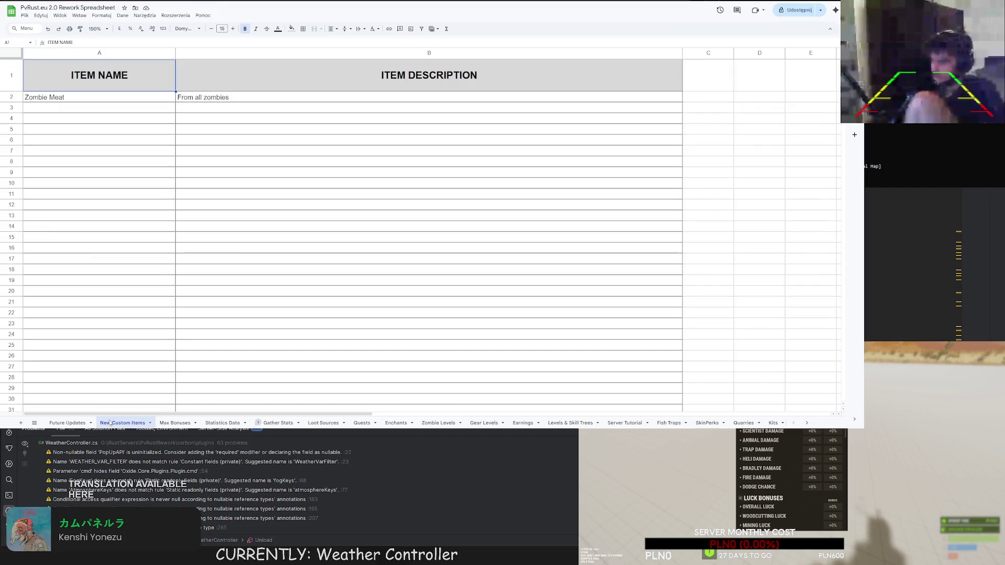
Add a blank sheet and name it New Models.
{"action": "left_click", "coordinate": [21, 423]}
{"action": "double_click", "coordinate": [168, 423]}
{"action": "type", "text": "New Models"}
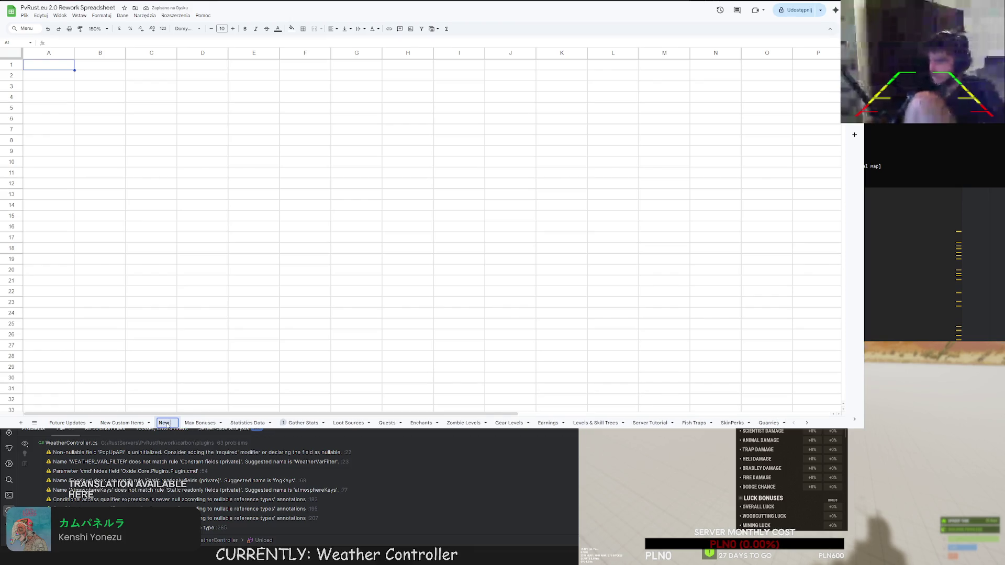
{"action": "key", "text": "Return"}
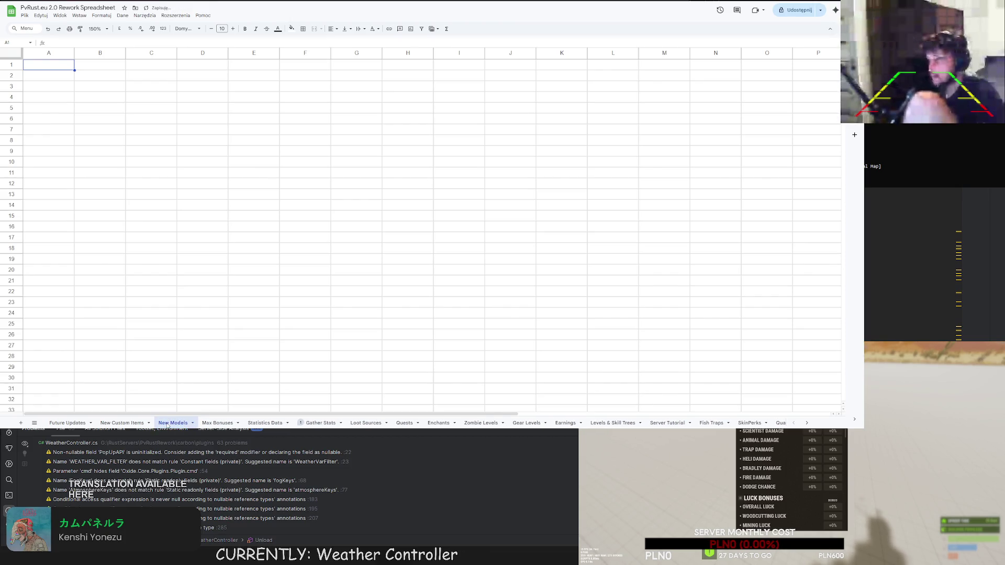
Duplicate the New Custom Items sheet and rename the copy New Models.
{"action": "left_click", "coordinate": [126, 422]}
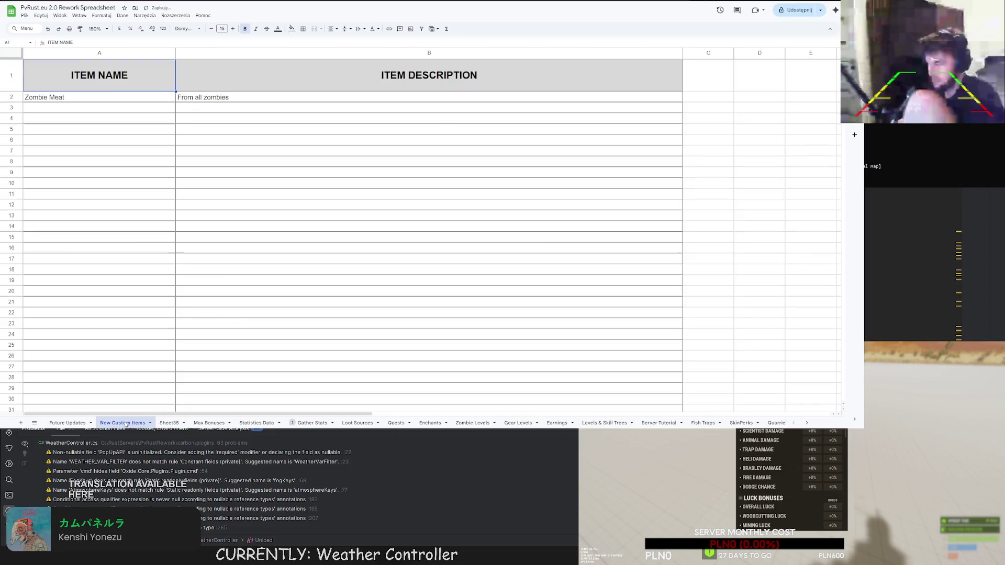
{"action": "right_click", "coordinate": [130, 425]}
{"action": "mouse_move", "coordinate": [126, 329]}
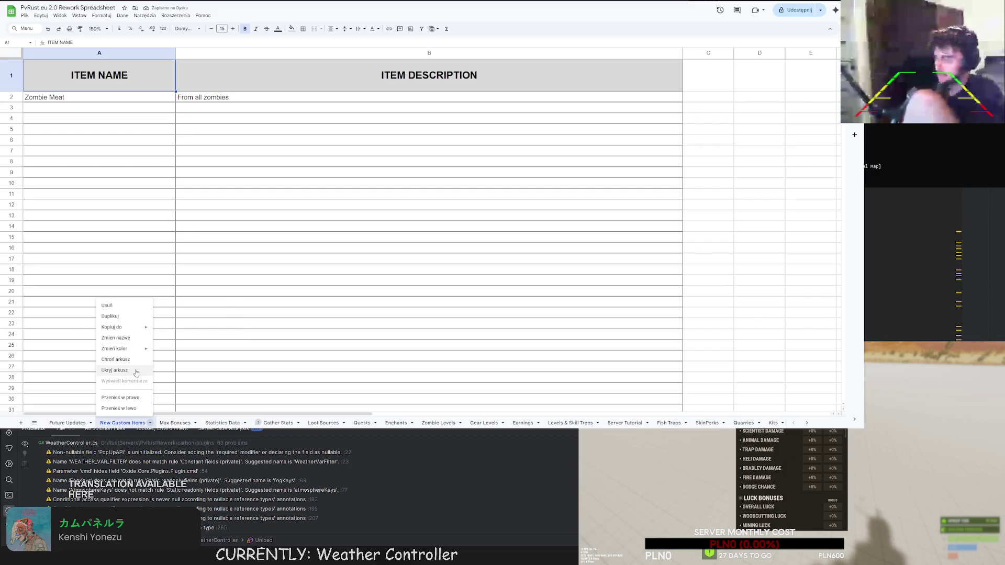
{"action": "left_click", "coordinate": [112, 316]}
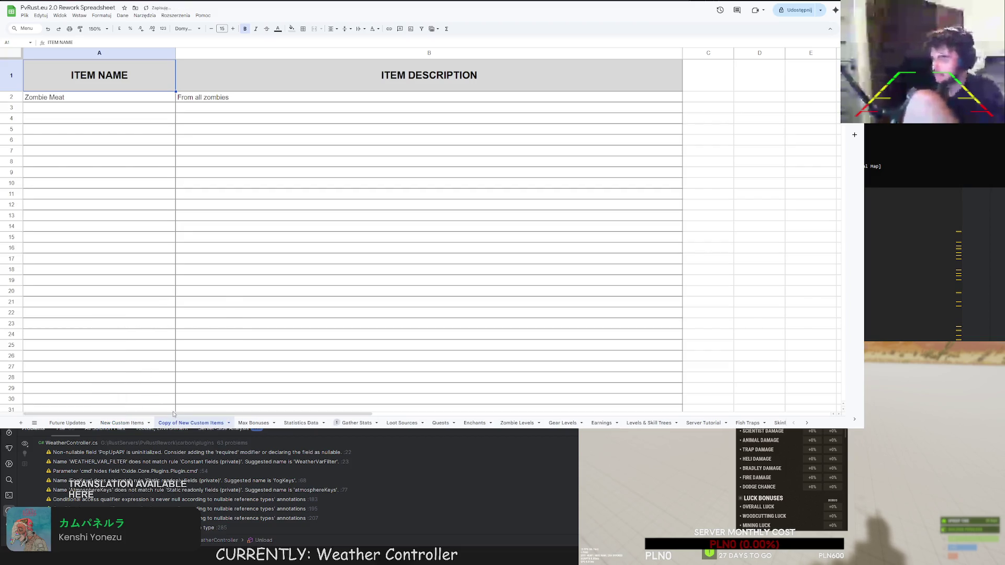
{"action": "double_click", "coordinate": [179, 425]}
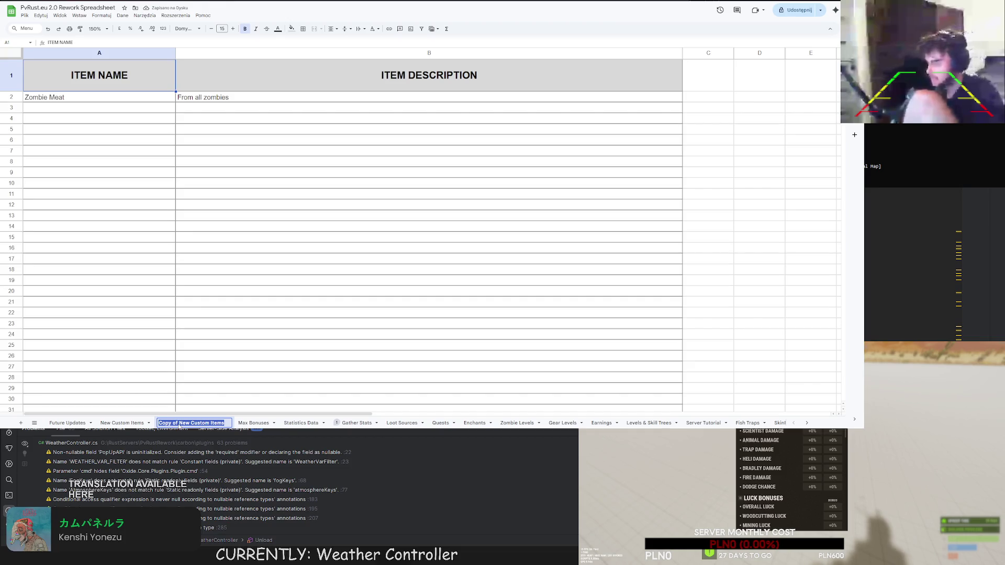
{"action": "type", "text": "New Models"}
{"action": "key", "text": "Return"}
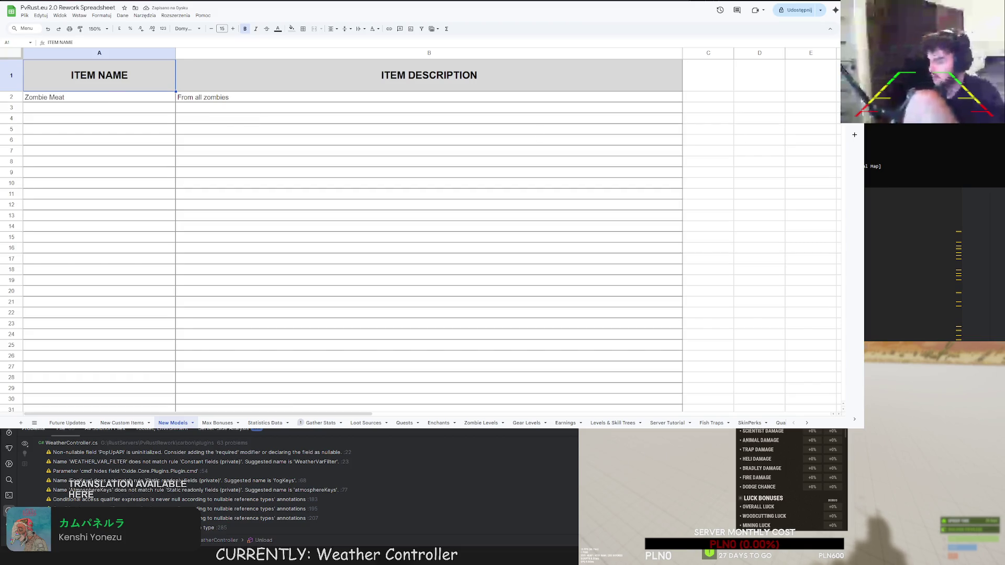
Paste the clothing item names from A2 down and clear the 'From all zombies' text in B2.
{"action": "left_click", "coordinate": [81, 98]}
{"action": "key", "text": "ctrl+v"}
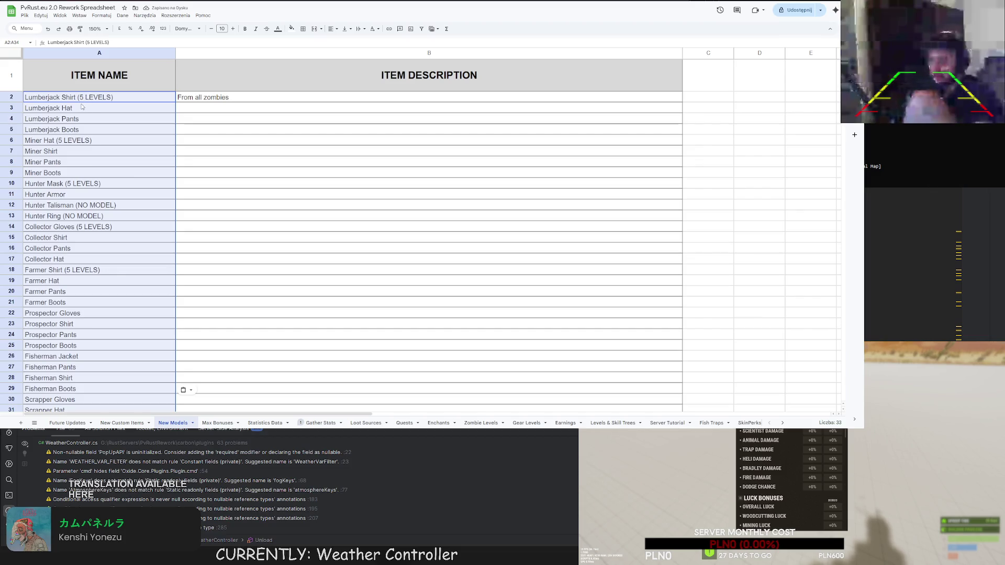
{"action": "left_click", "coordinate": [219, 98]}
{"action": "key", "text": "Delete"}
{"action": "left_click", "coordinate": [209, 151]}
{"action": "scroll", "coordinate": [98, 202], "scroll_direction": "down", "scroll_amount": 3}
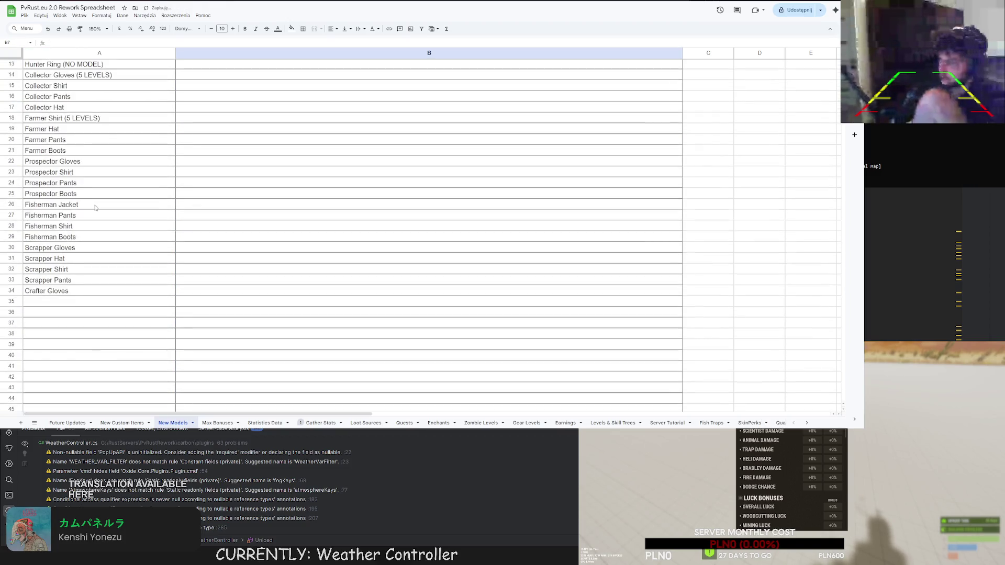
{"action": "scroll", "coordinate": [98, 203], "scroll_direction": "up", "scroll_amount": 3}
{"action": "scroll", "coordinate": [98, 202], "scroll_direction": "down", "scroll_amount": 2}
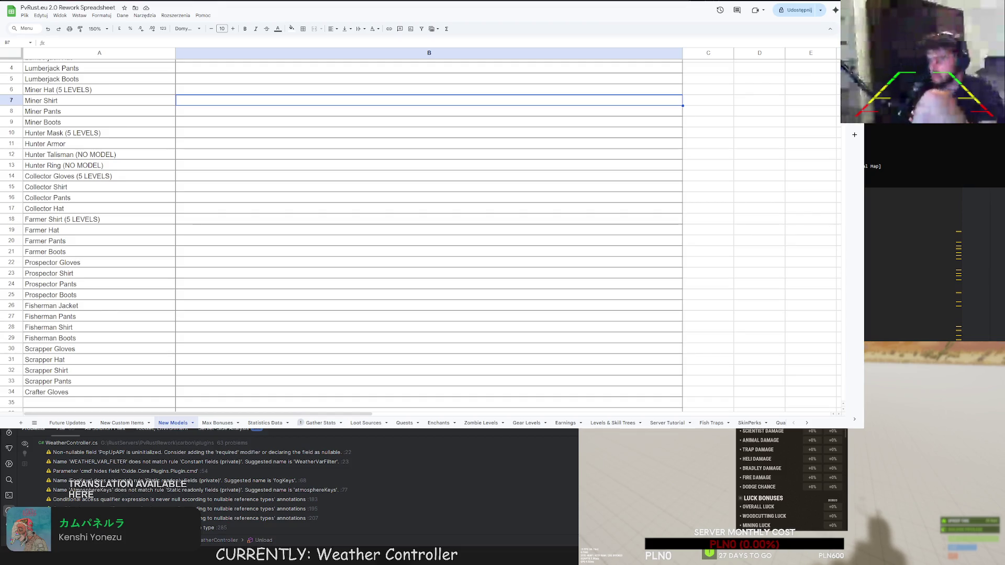
{"action": "scroll", "coordinate": [429, 236], "scroll_direction": "up", "scroll_amount": 1}
{"action": "scroll", "coordinate": [429, 235], "scroll_direction": "down", "scroll_amount": 4}
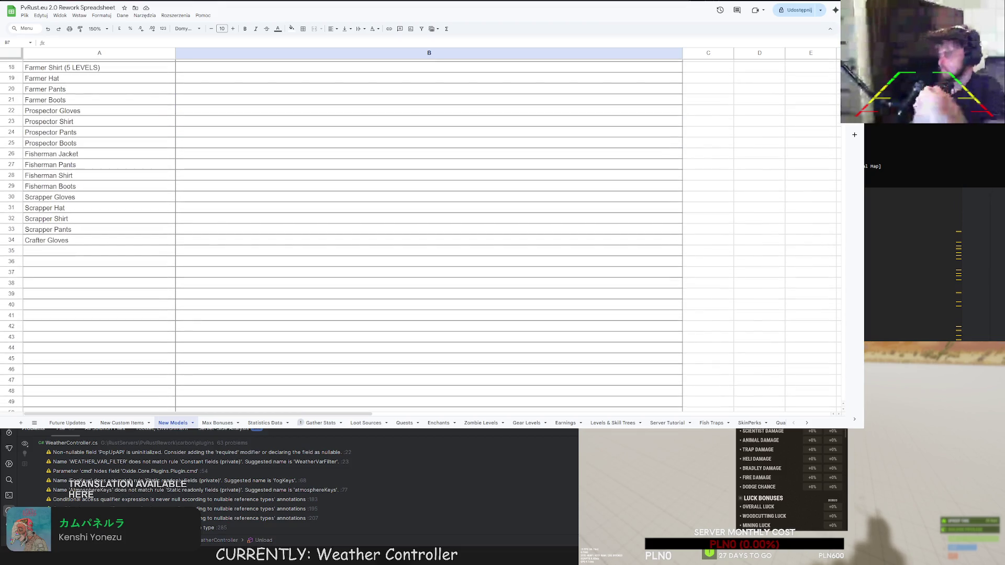
{"action": "scroll", "coordinate": [429, 235], "scroll_direction": "up", "scroll_amount": 5}
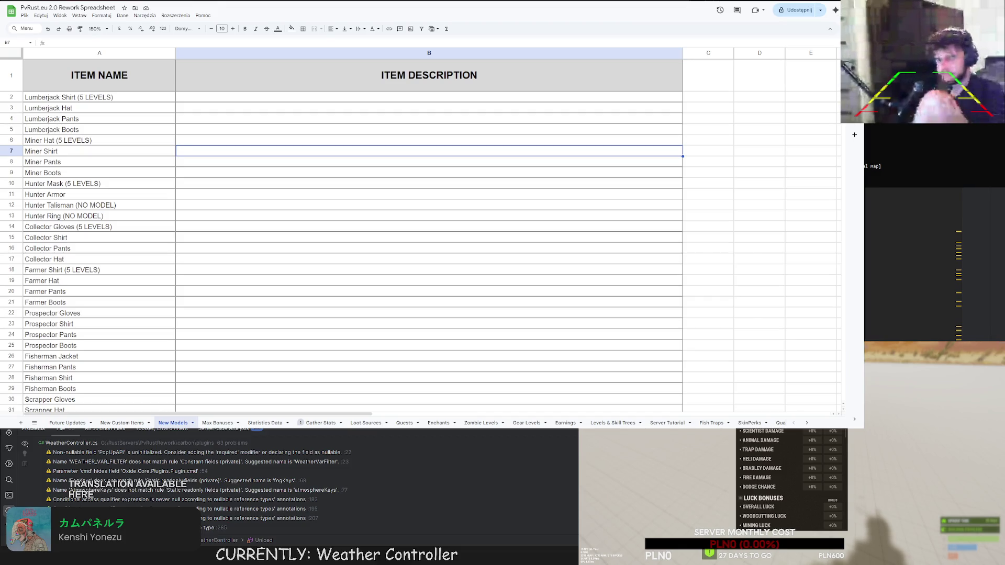
Enter Top Priority, Mid Priority and Low Priority in B2:B4.
{"action": "left_click", "coordinate": [222, 108]}
{"action": "left_click", "coordinate": [223, 97]}
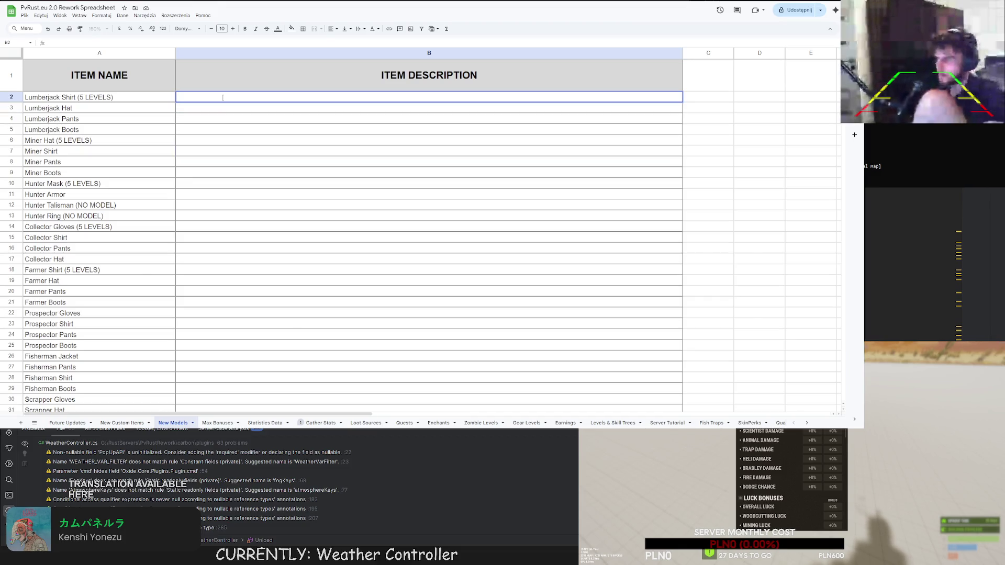
{"action": "type", "text": "TOP"}
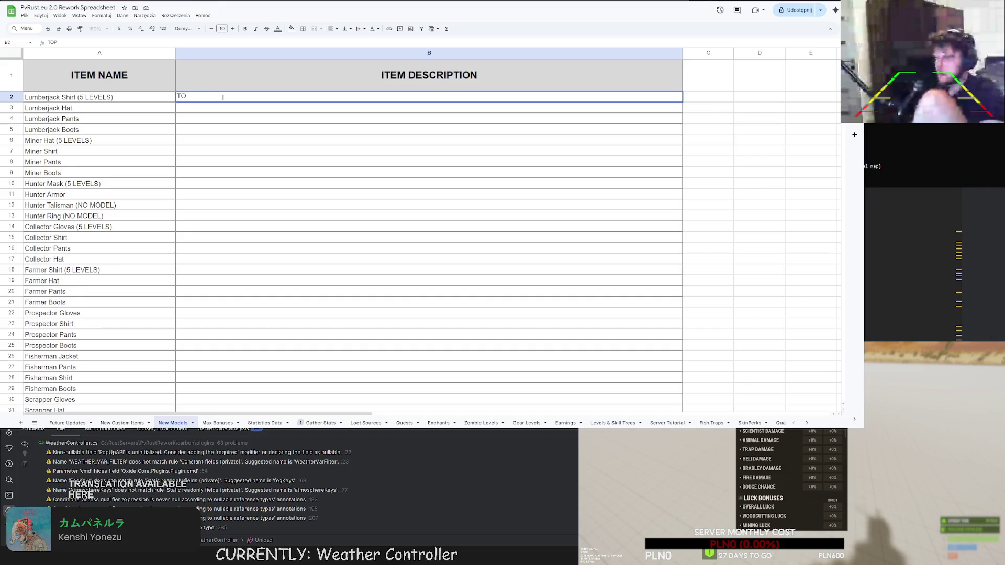
{"action": "type", "text": "p Priority"}
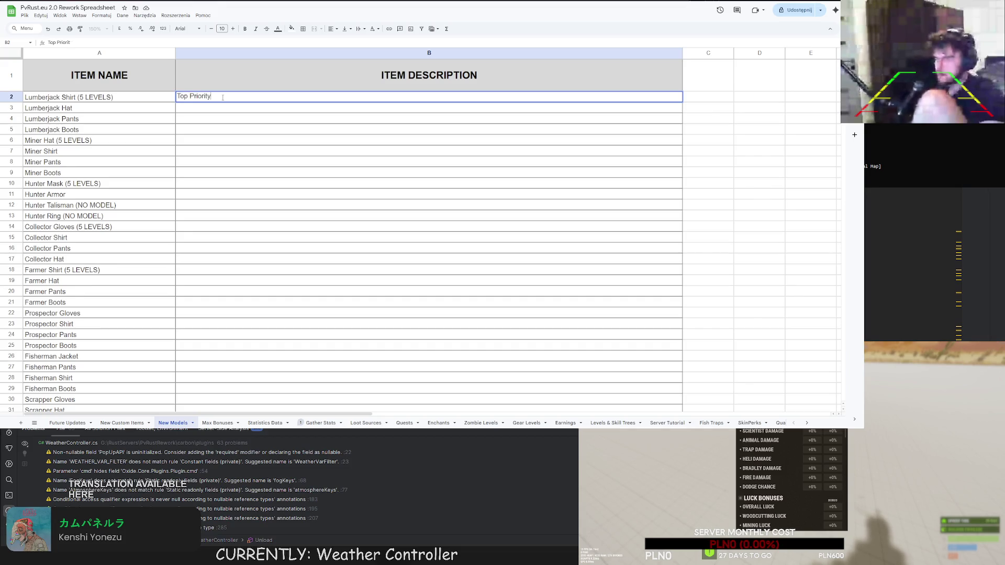
{"action": "key", "text": "Return"}
{"action": "type", "text": "Mid Prio"}
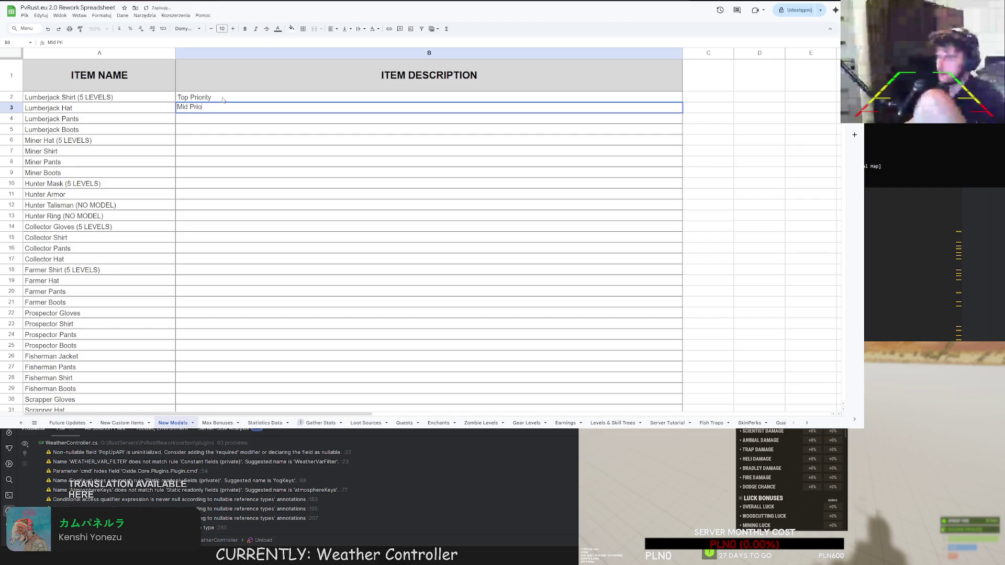
{"action": "type", "text": "rity"}
{"action": "key", "text": "Return"}
{"action": "type", "text": "Low Pr"}
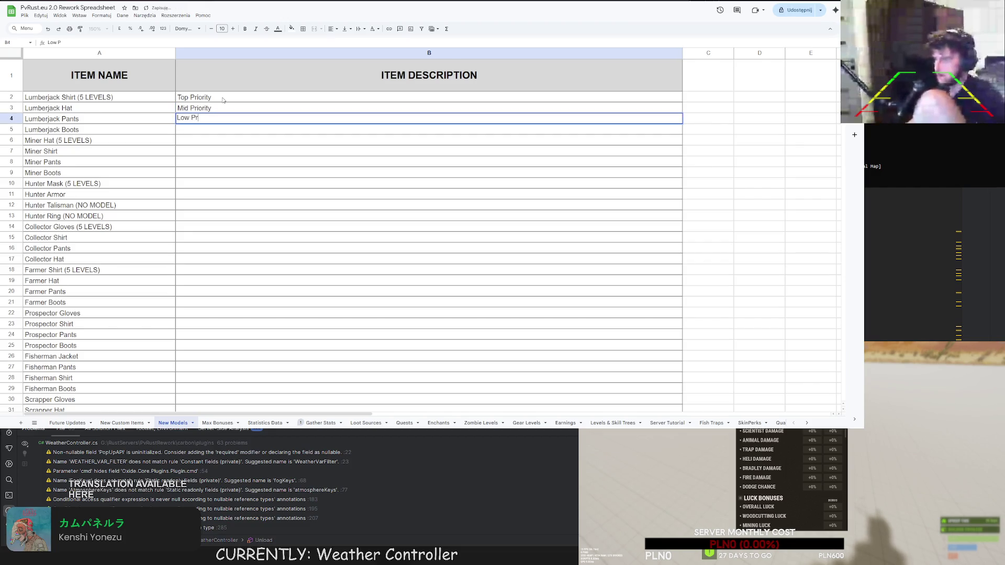
{"action": "type", "text": "iority"}
{"action": "key", "text": "Return"}
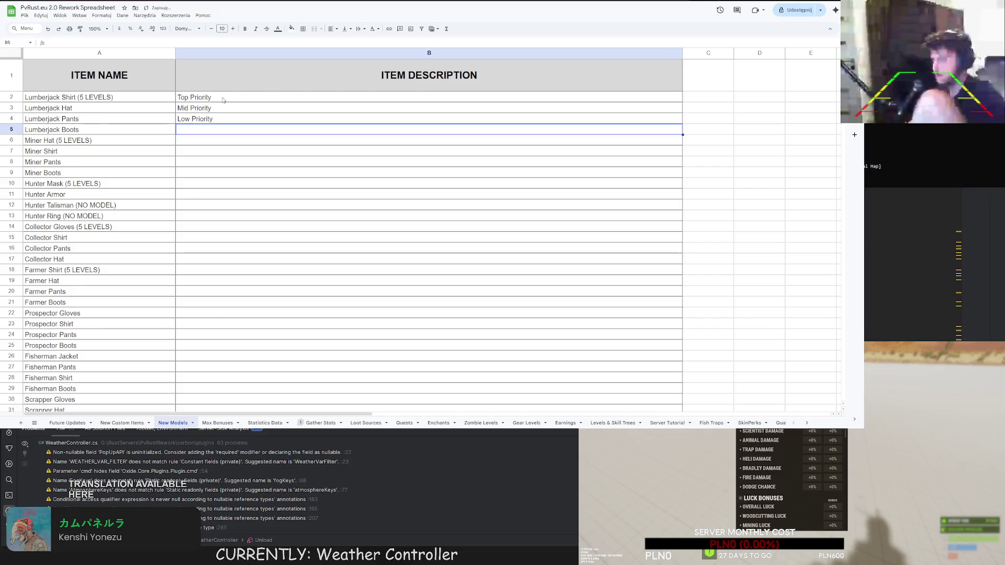
Begin replacing the column B header with DETAILS.
{"action": "left_click", "coordinate": [366, 80]}
{"action": "key", "text": "Return"}
{"action": "type", "text": "D"}
{"action": "key", "text": "ctrl+a"}
Title column B DETAILS and fill B2, B3, B4 light red, yellow and green.
{"action": "type", "text": "DETAILS"}
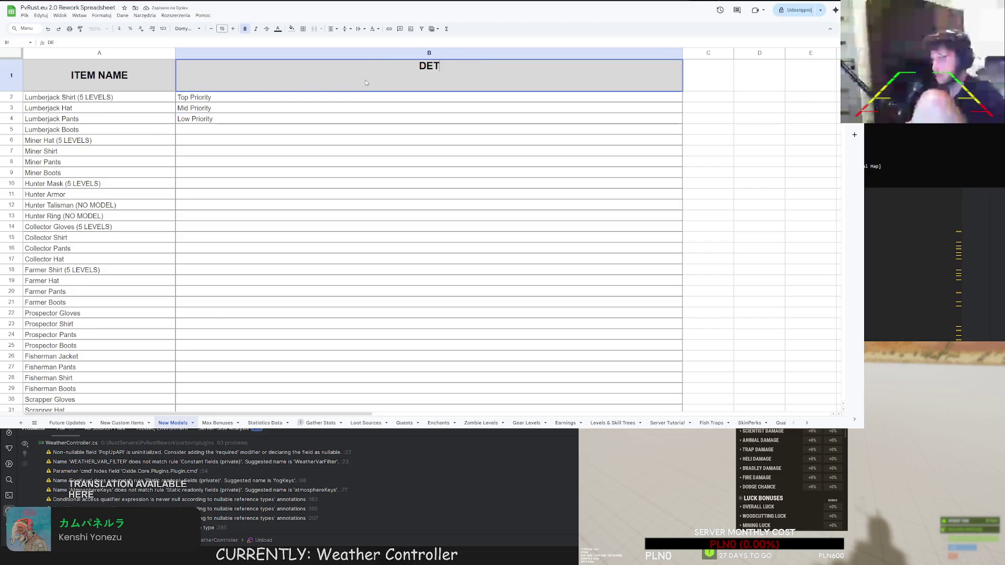
{"action": "key", "text": "Return"}
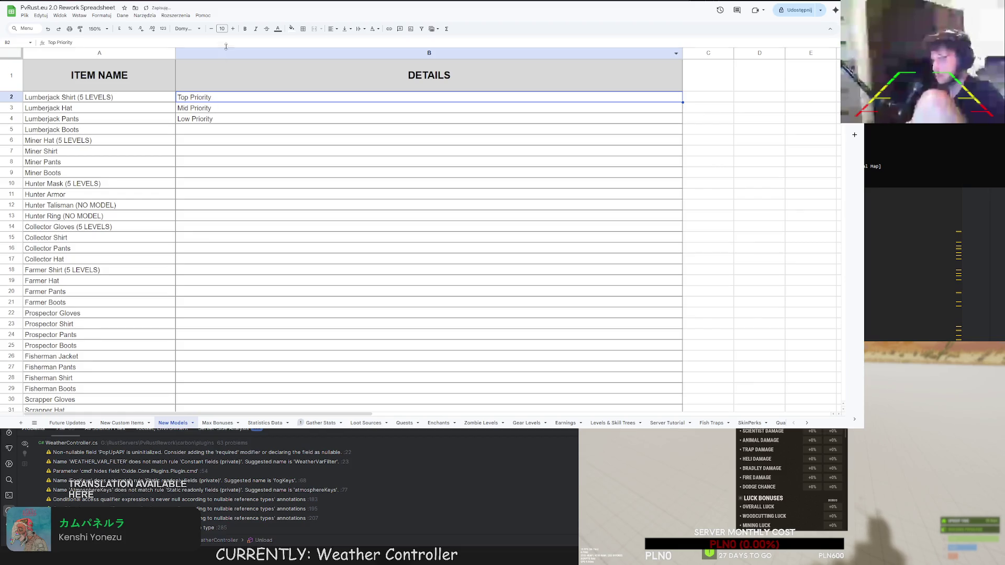
{"action": "left_click", "coordinate": [291, 28]}
{"action": "left_click", "coordinate": [312, 70]}
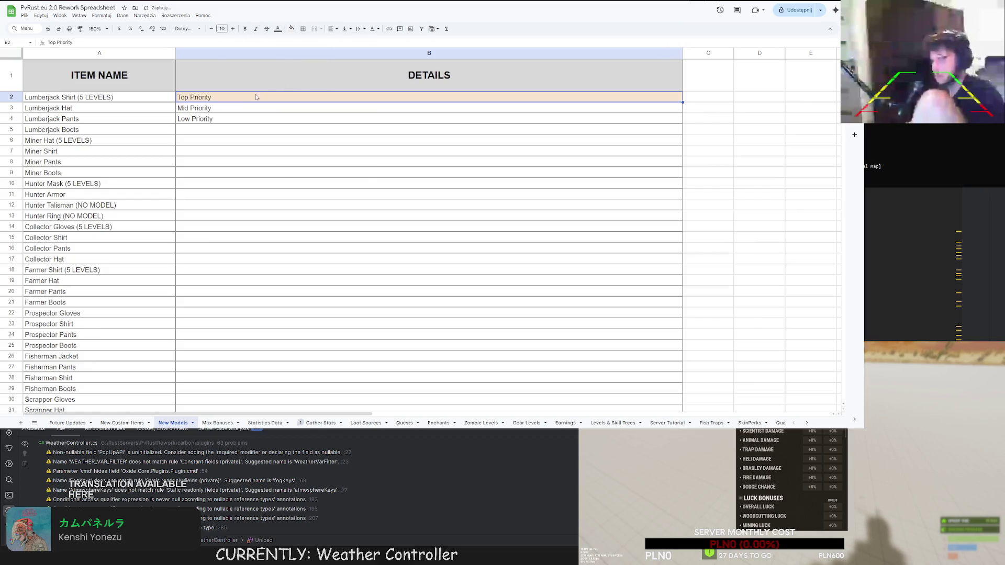
{"action": "left_click", "coordinate": [291, 28]}
{"action": "left_click", "coordinate": [301, 67]}
{"action": "key", "text": "Down"}
{"action": "left_click", "coordinate": [292, 29]}
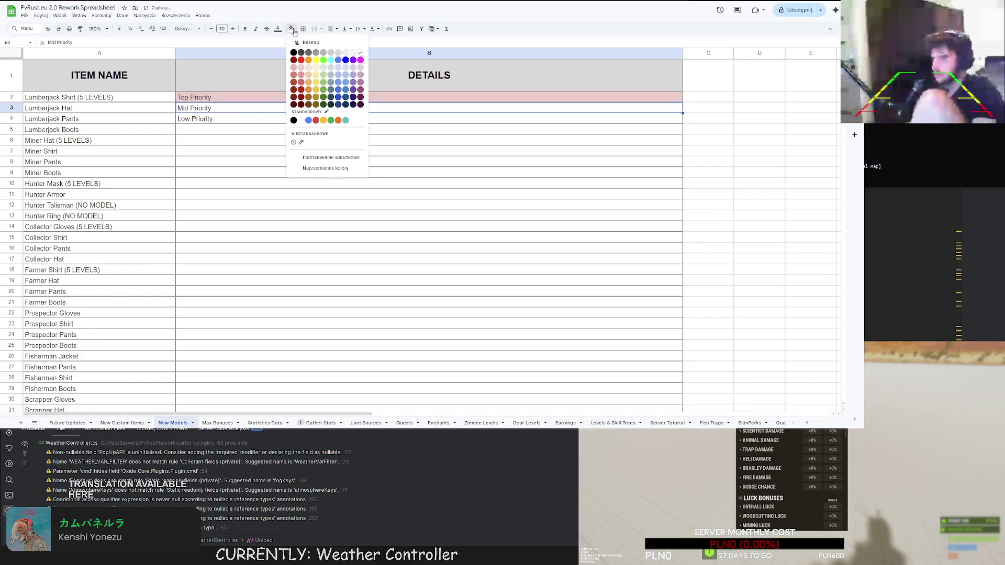
{"action": "left_click", "coordinate": [316, 67]}
{"action": "key", "text": "Down"}
{"action": "left_click", "coordinate": [292, 29]}
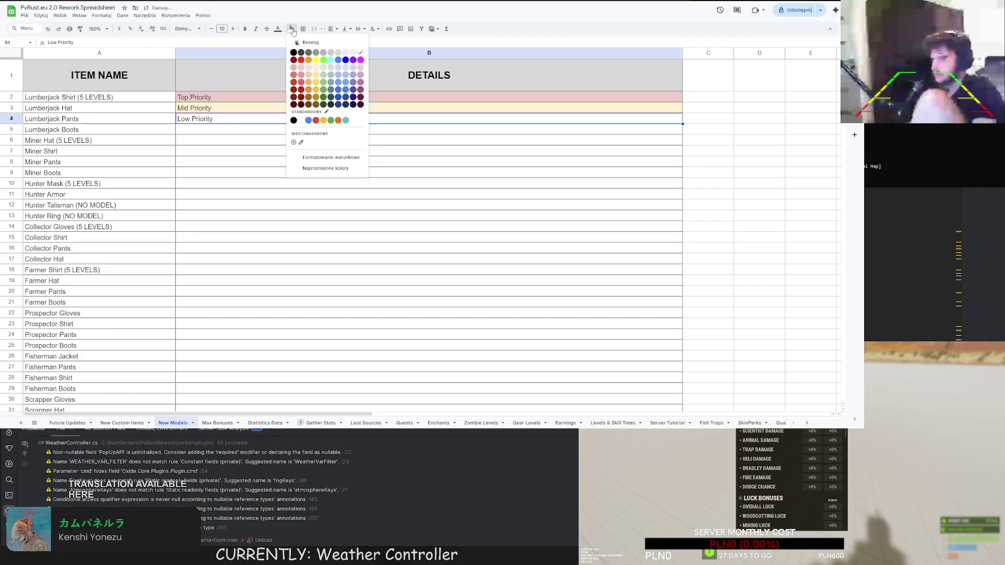
{"action": "left_click", "coordinate": [324, 67]}
{"action": "key", "text": "Down"}
{"action": "key", "text": "Down"}
{"action": "key", "text": "Down"}
Shade the item names in A2:A34 pink.
{"action": "mouse_move", "coordinate": [83, 97]}
{"action": "left_mouse_down"}
{"action": "mouse_move", "coordinate": [87, 180]}
{"action": "mouse_move", "coordinate": [104, 191]}
{"action": "mouse_move", "coordinate": [115, 225]}
{"action": "mouse_move", "coordinate": [121, 202]}
{"action": "left_mouse_up"}
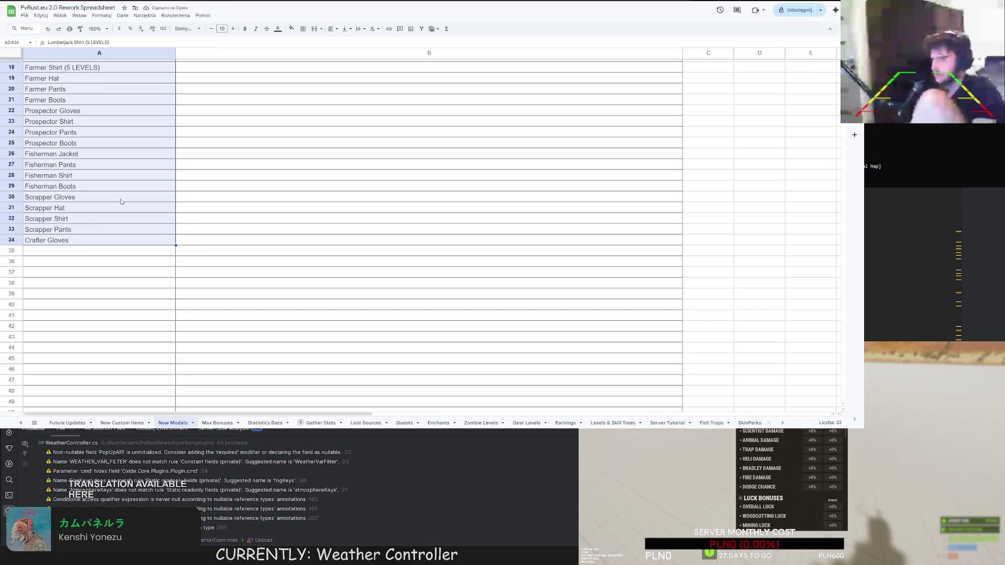
{"action": "left_click", "coordinate": [292, 28]}
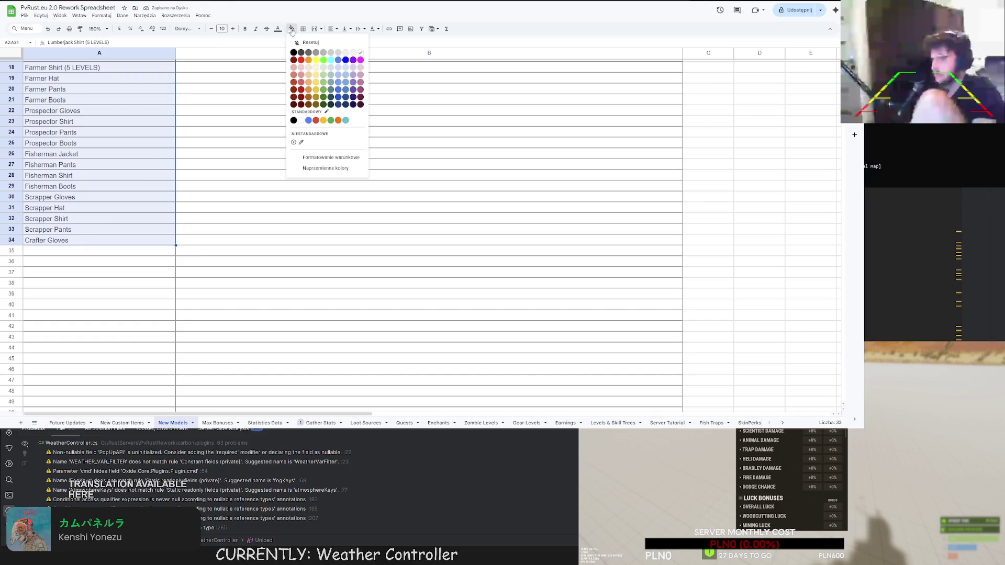
{"action": "left_click", "coordinate": [301, 70]}
{"action": "left_click", "coordinate": [252, 154]}
{"action": "scroll", "coordinate": [246, 220], "scroll_direction": "up", "scroll_amount": 5}
{"action": "scroll", "coordinate": [187, 241], "scroll_direction": "down", "scroll_amount": 2}
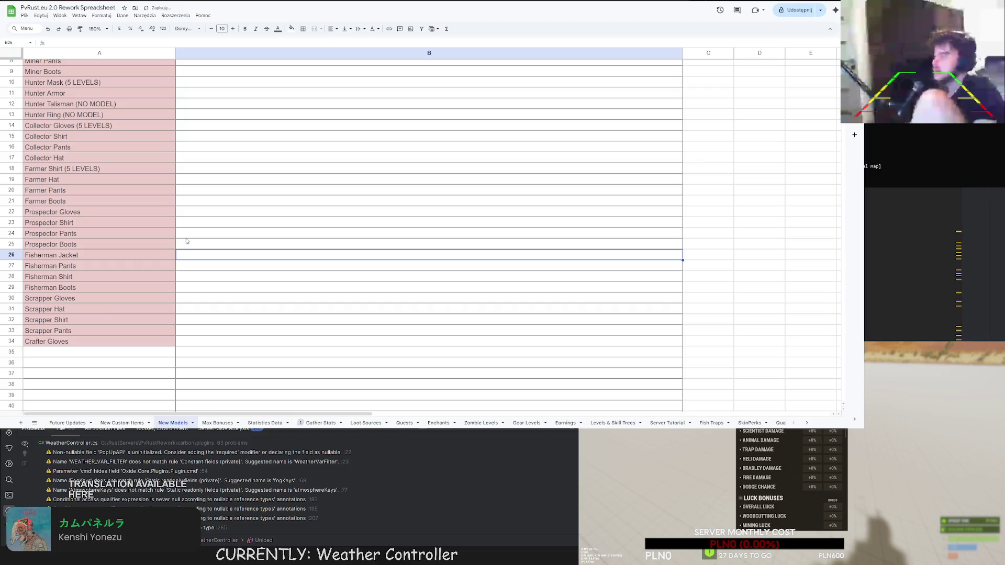
{"action": "left_click", "coordinate": [42, 351]}
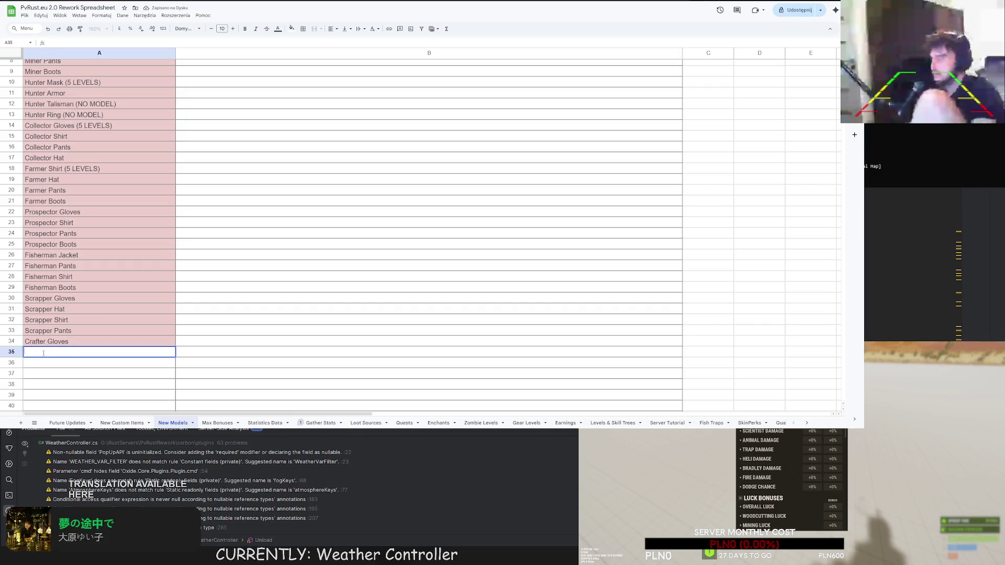
Enter X-Star Jackhammer in A35 and fill it down to A39.
{"action": "type", "text": "X-Star C"}
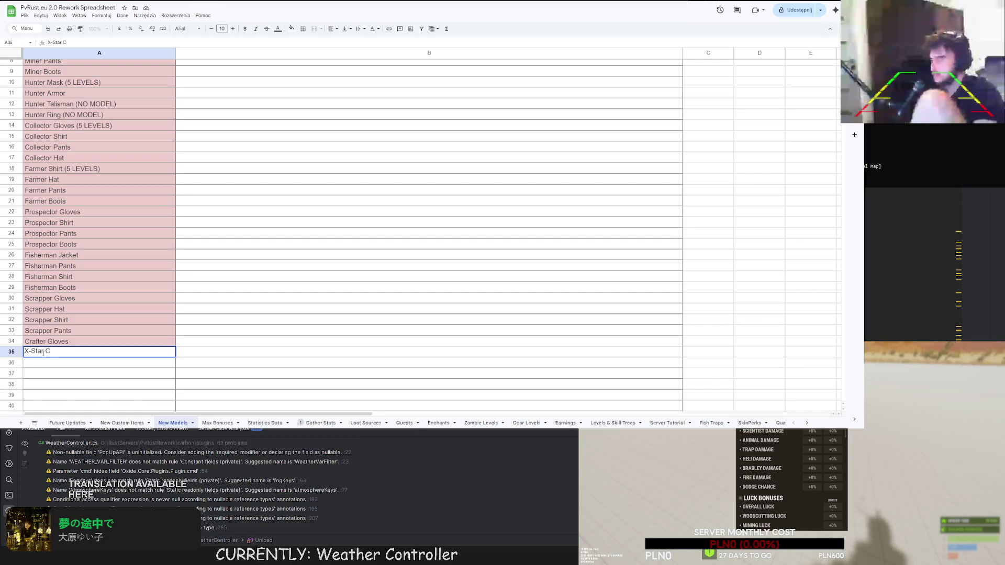
{"action": "key", "text": "BackSpace"}
{"action": "type", "text": "Jackhammer"}
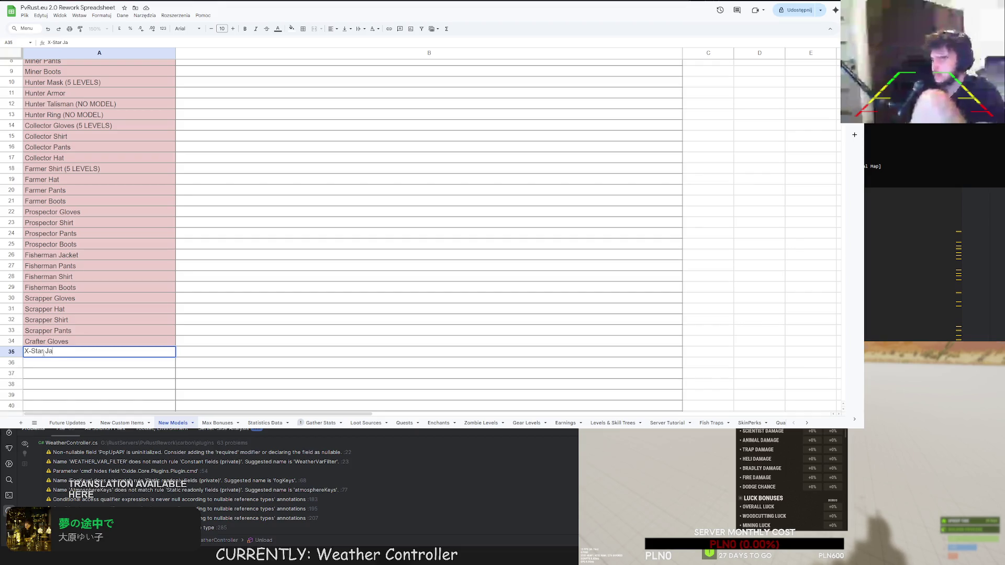
{"action": "key", "text": "Return"}
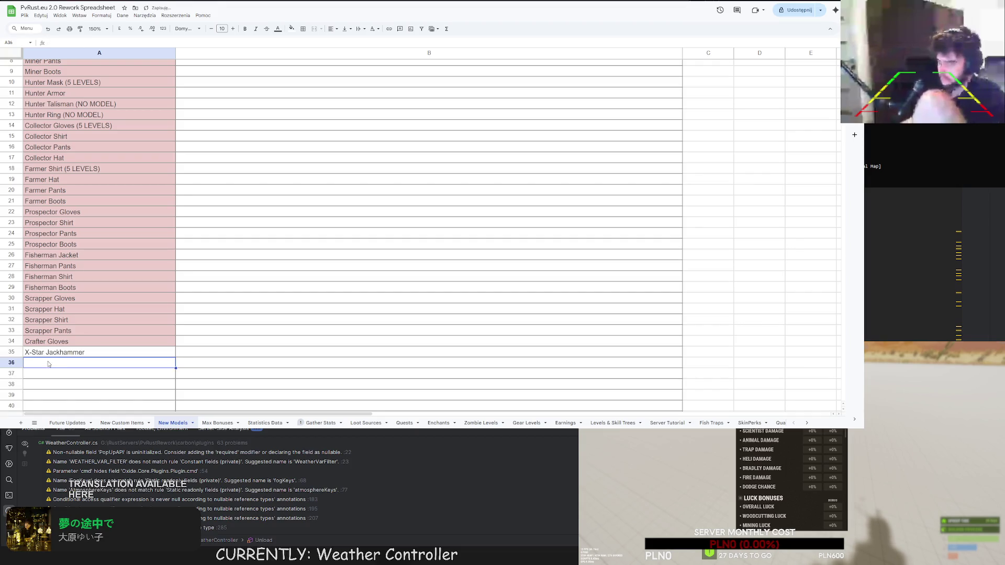
{"action": "left_click", "coordinate": [140, 353]}
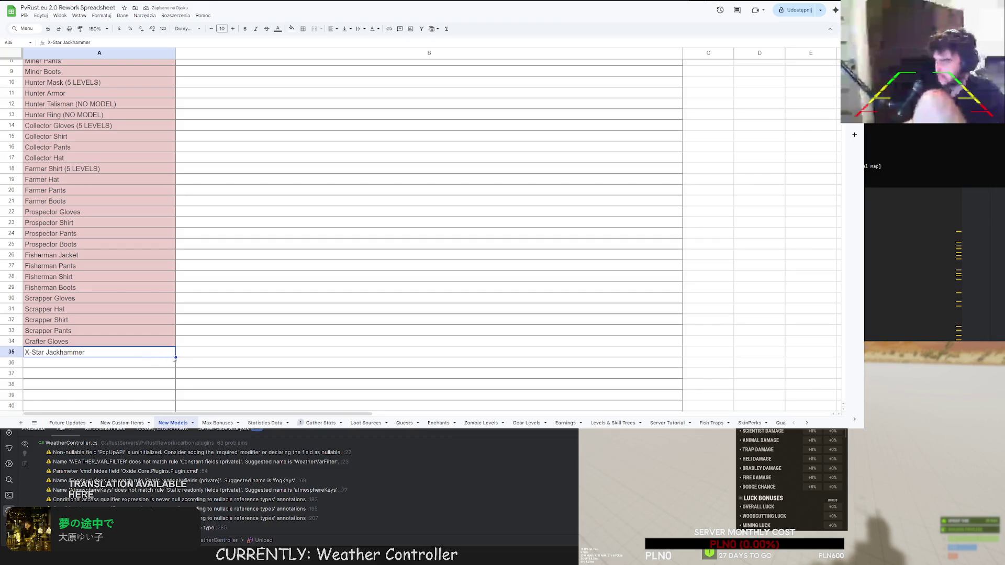
{"action": "left_click", "coordinate": [169, 394], "text": "shift"}
{"action": "key", "text": "ctrl+d"}
Change the row 36 entry to X-Star Chainsaw.
{"action": "left_click", "coordinate": [65, 362]}
{"action": "double_click", "coordinate": [65, 362]}
{"action": "type", "text": "Chains"}
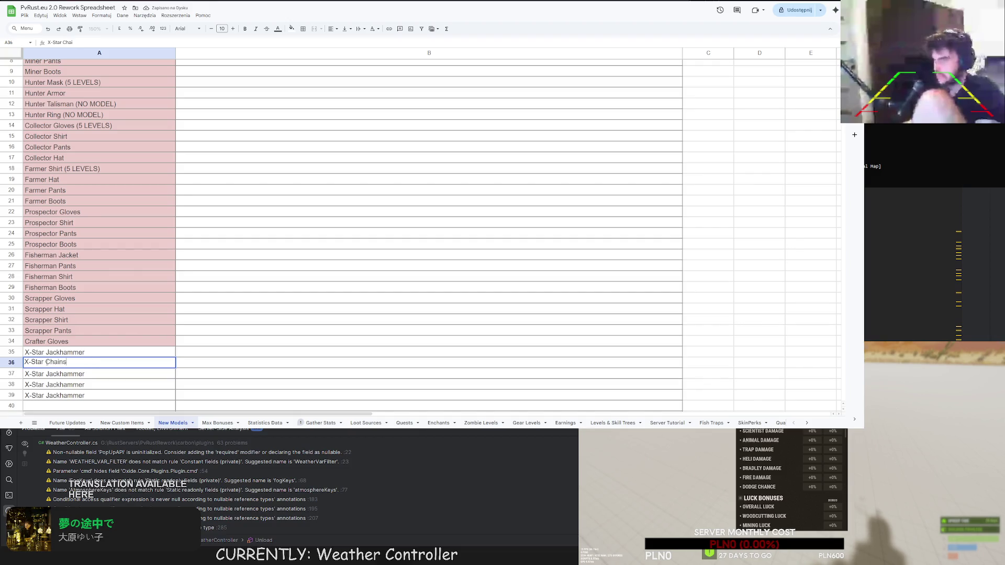
{"action": "type", "text": "aw"}
{"action": "key", "text": "Return"}
{"action": "double_click", "coordinate": [57, 375]}
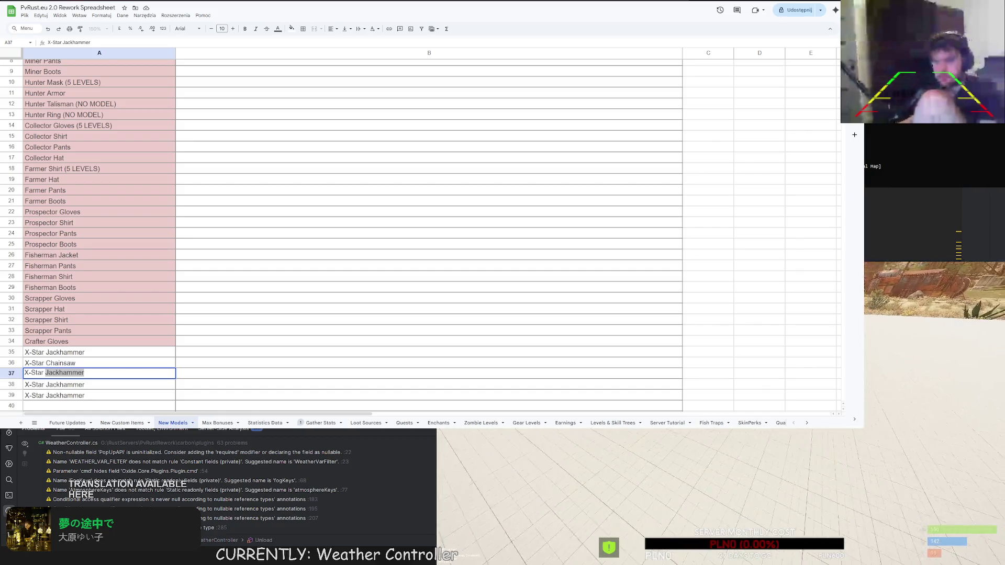
{"action": "key", "text": "Return"}
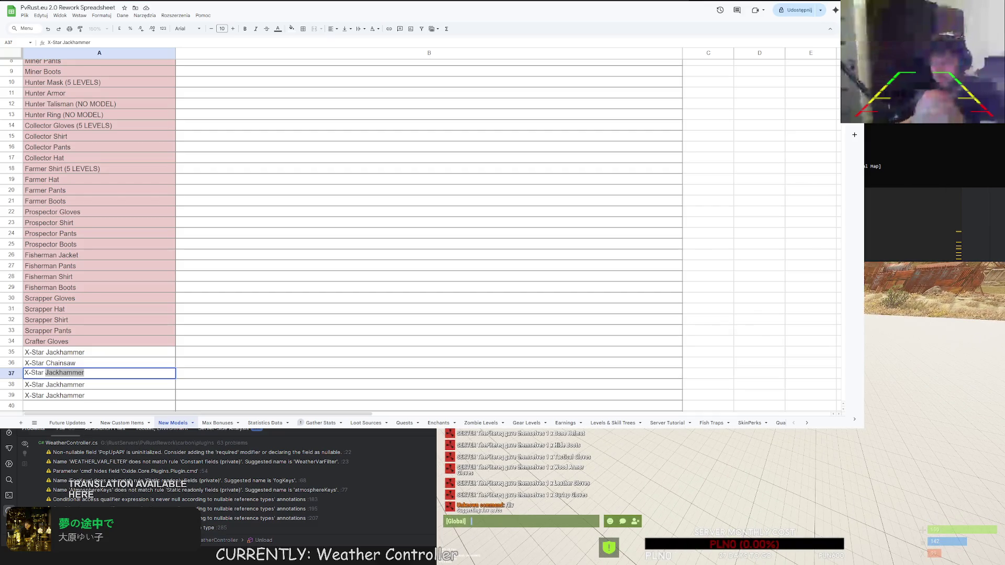
{"action": "key", "text": "Escape"}
{"action": "type", "text": "qham"}
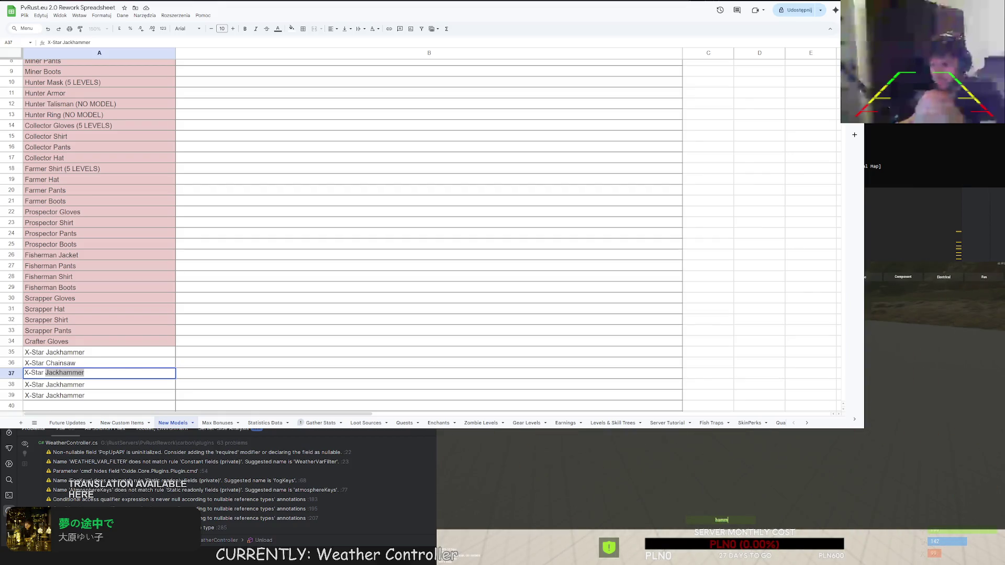
{"action": "key", "text": "Return"}
{"action": "key", "text": "Escape"}
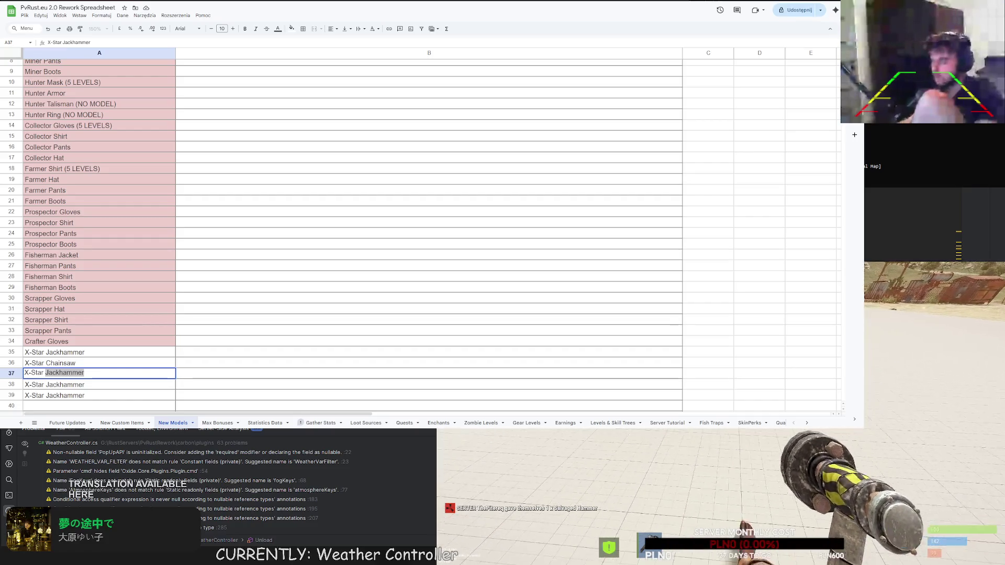
{"action": "key", "text": "Return"}
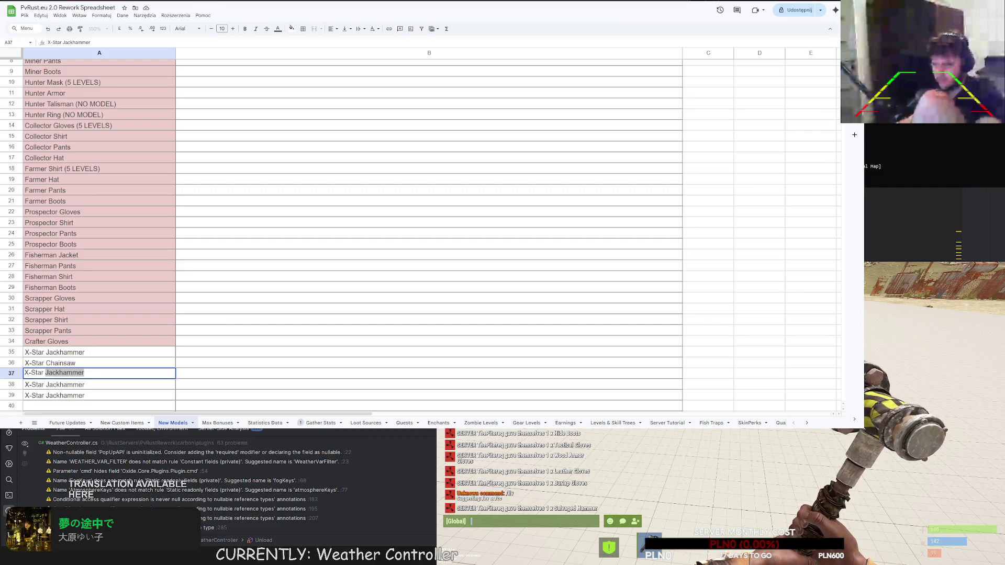
{"action": "key", "text": "Escape"}
{"action": "type", "text": "q"}
{"action": "type", "text": "longs"}
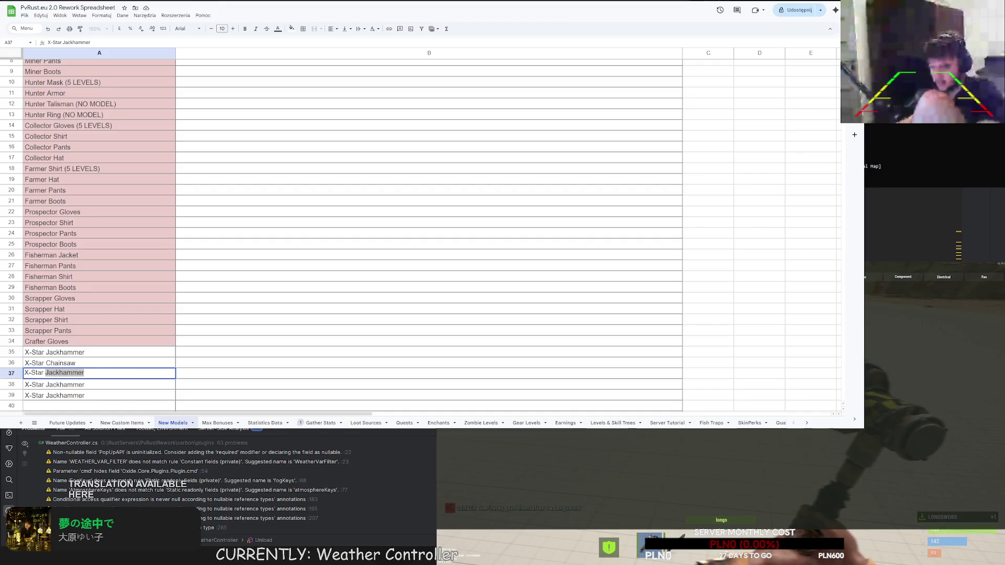
{"action": "key", "text": "BackSpace"}
{"action": "key", "text": "BackSpace"}
{"action": "key", "text": "BackSpace"}
{"action": "type", "text": "salv"}
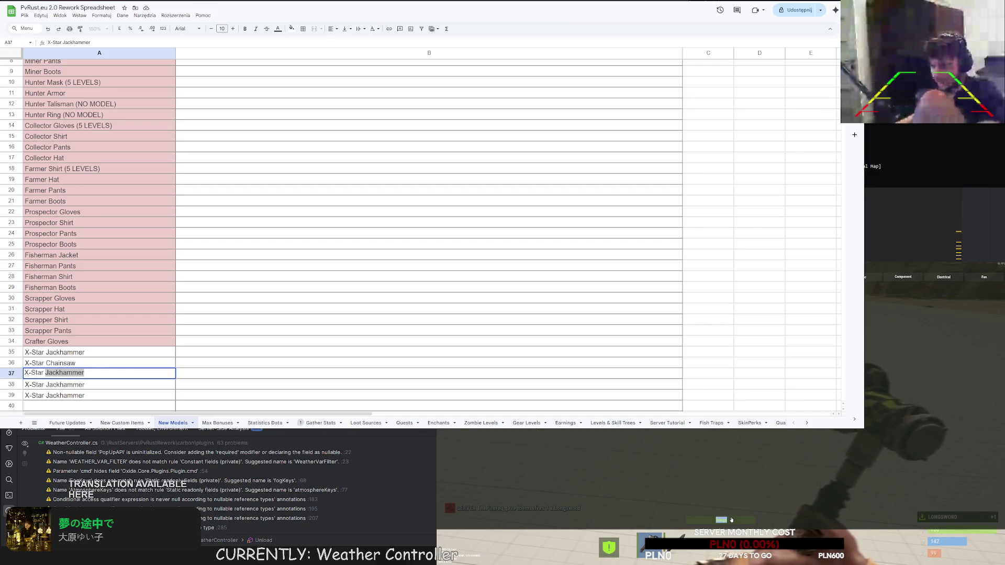
{"action": "type", "text": "ag"}
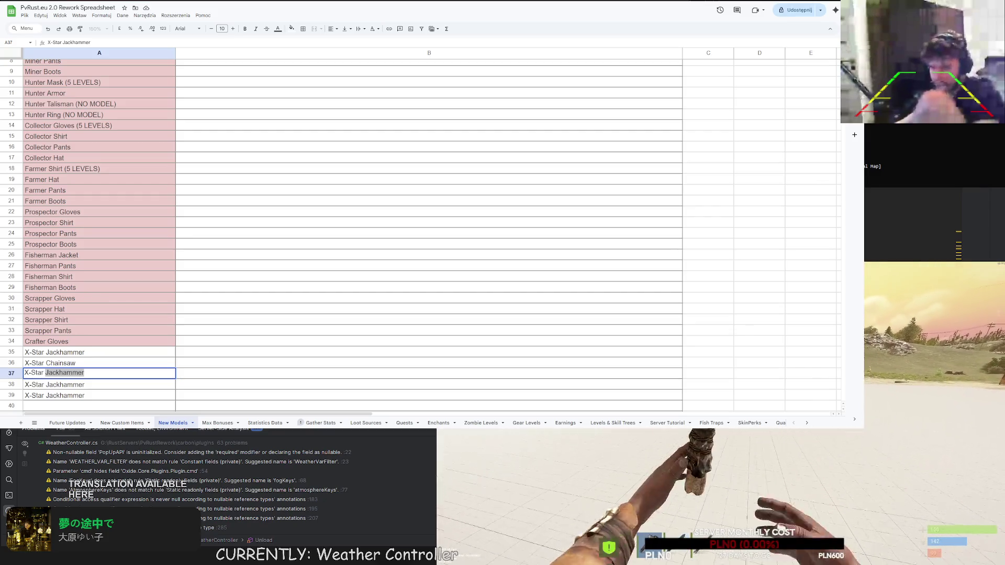
{"action": "key", "text": "Tab"}
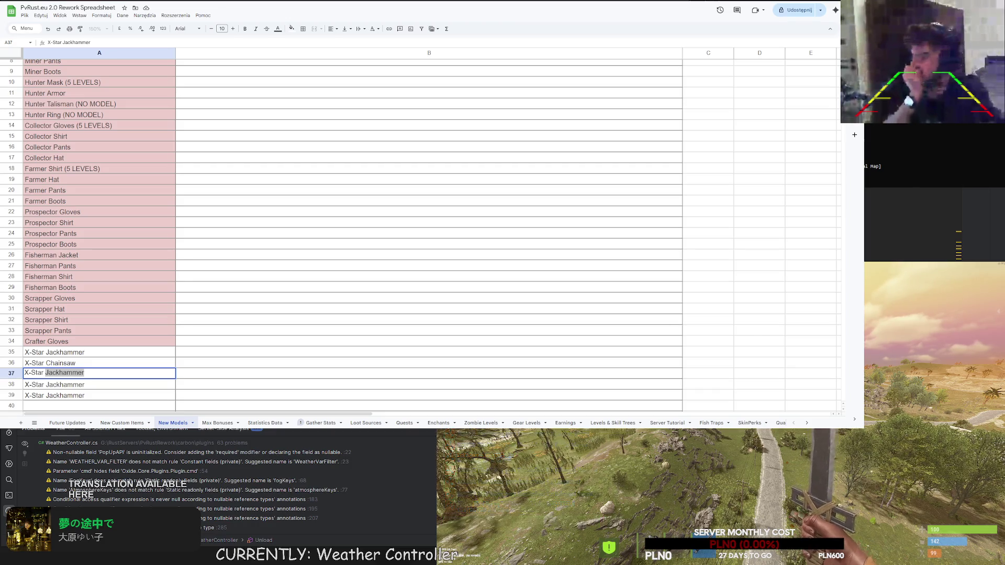
{"action": "key", "text": "F1"}
{"action": "type", "text": "cha"}
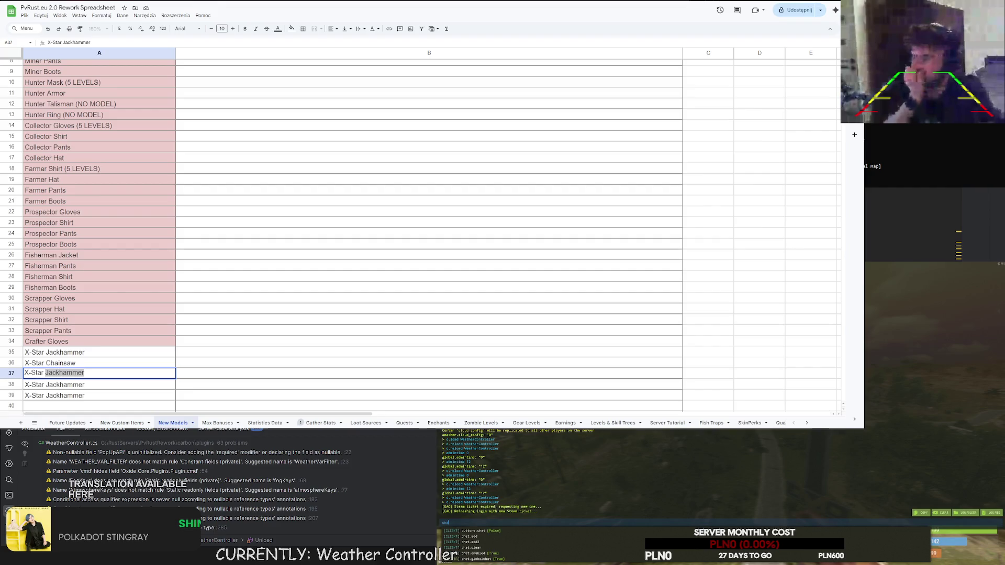
{"action": "type", "text": "t.open"}
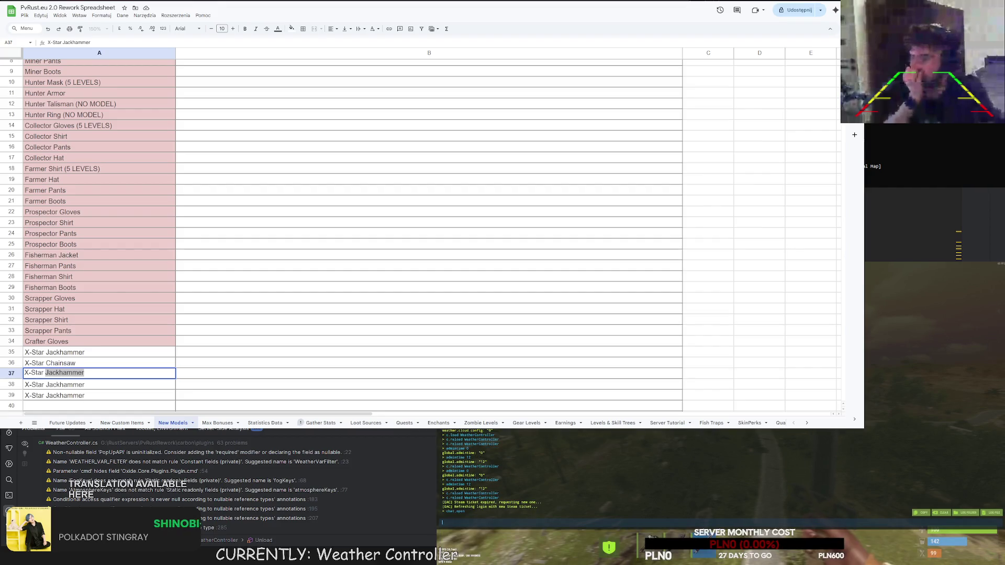
{"action": "key", "text": "Return"}
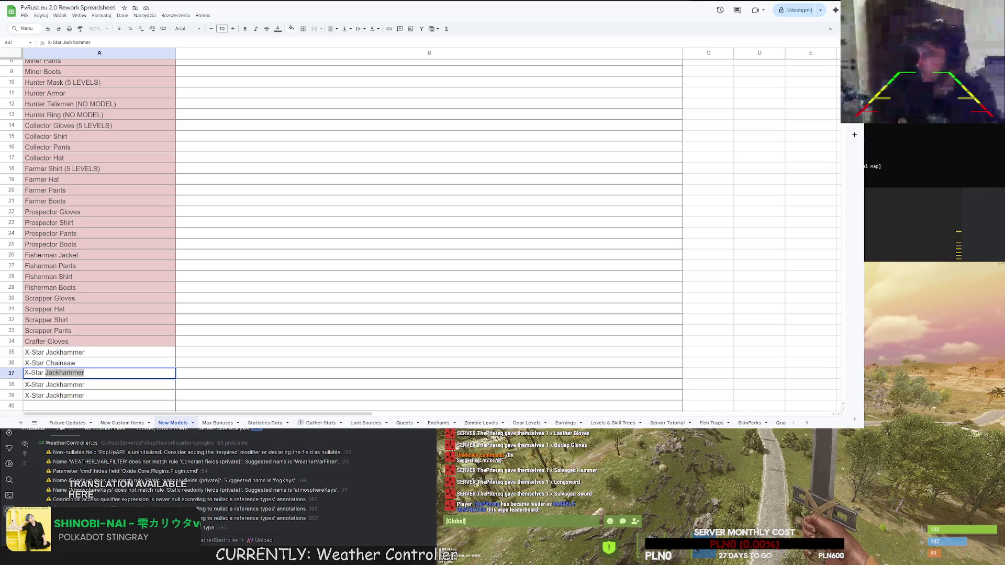
{"action": "key", "text": "Escape"}
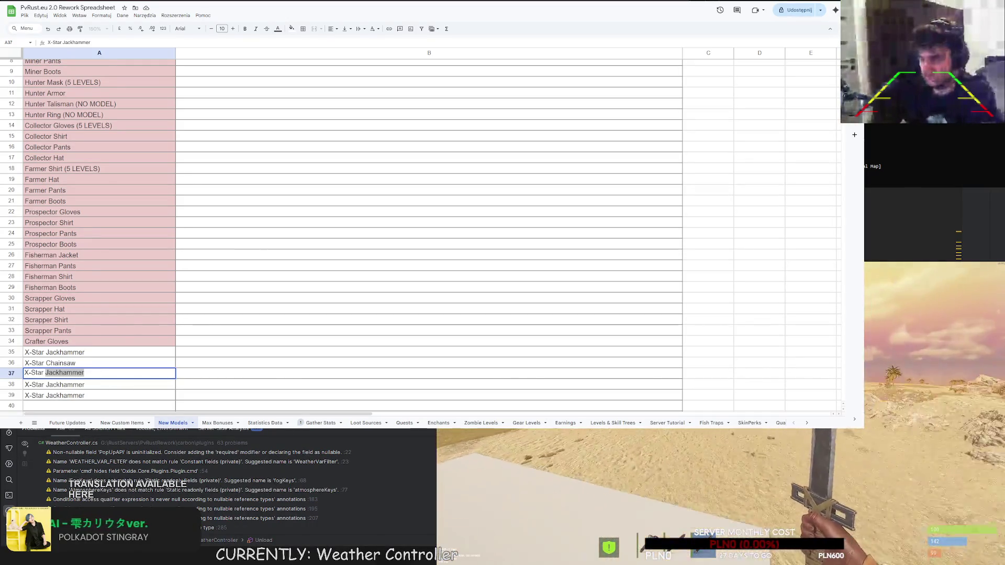
{"action": "key", "text": "Return"}
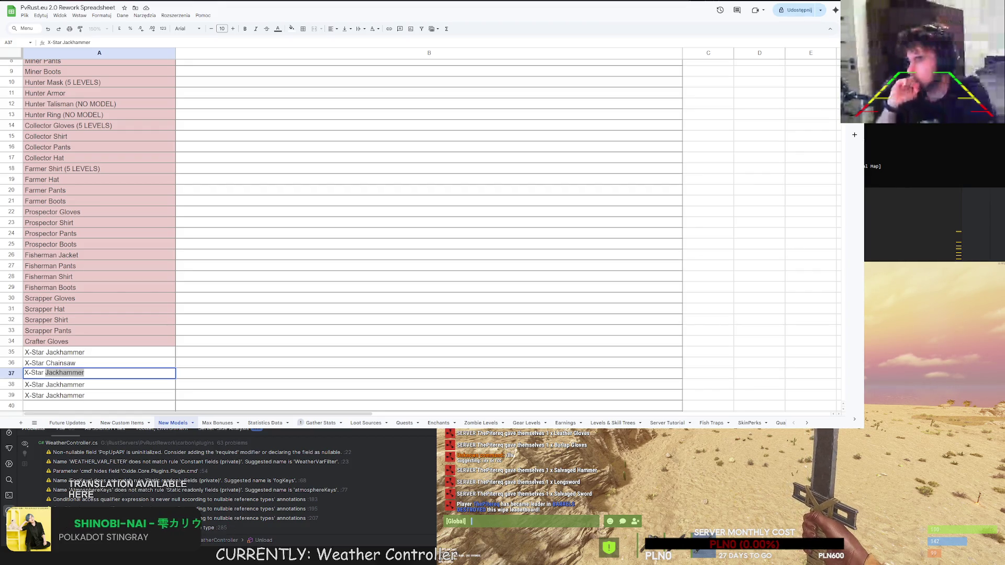
{"action": "key", "text": "Return"}
Change cell A37 from X-Star Jackhammer to X-Star Sword.
{"action": "scroll", "coordinate": [187, 348], "scroll_direction": "down", "scroll_amount": 2}
{"action": "left_click", "coordinate": [157, 349]}
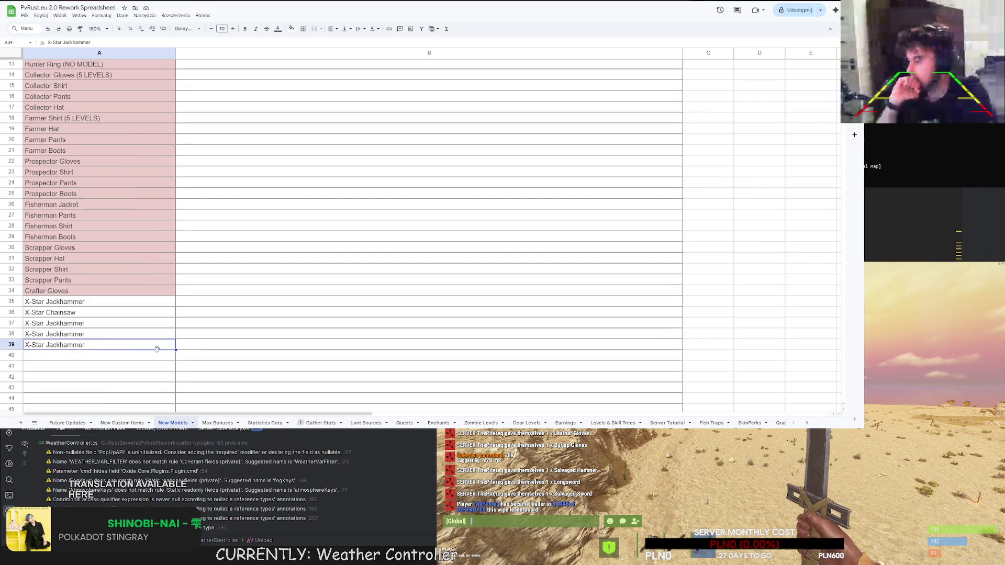
{"action": "double_click", "coordinate": [79, 324]}
{"action": "left_click_drag", "start_coordinate": [84, 324], "coordinate": [45, 324]}
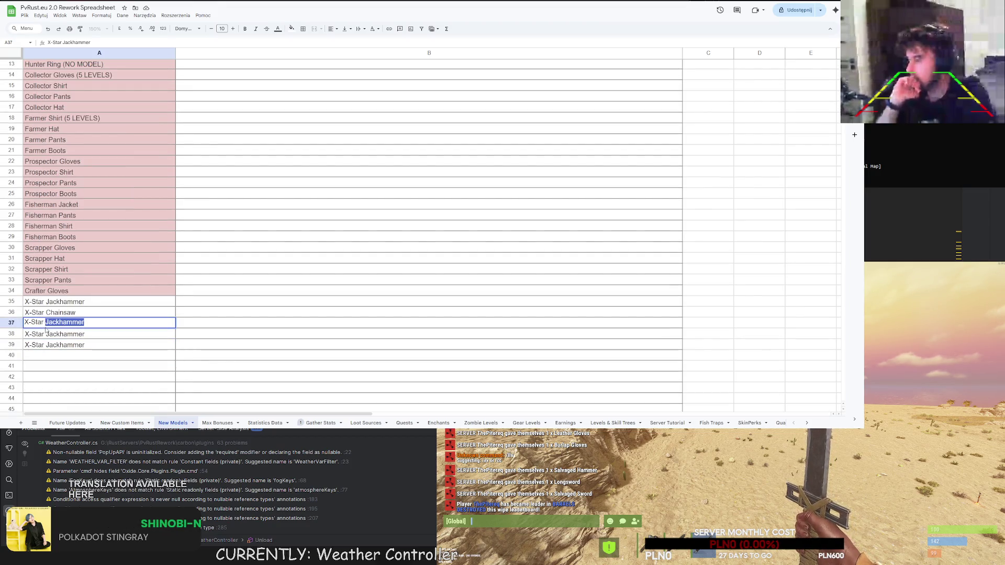
{"action": "type", "text": "Star Sword"}
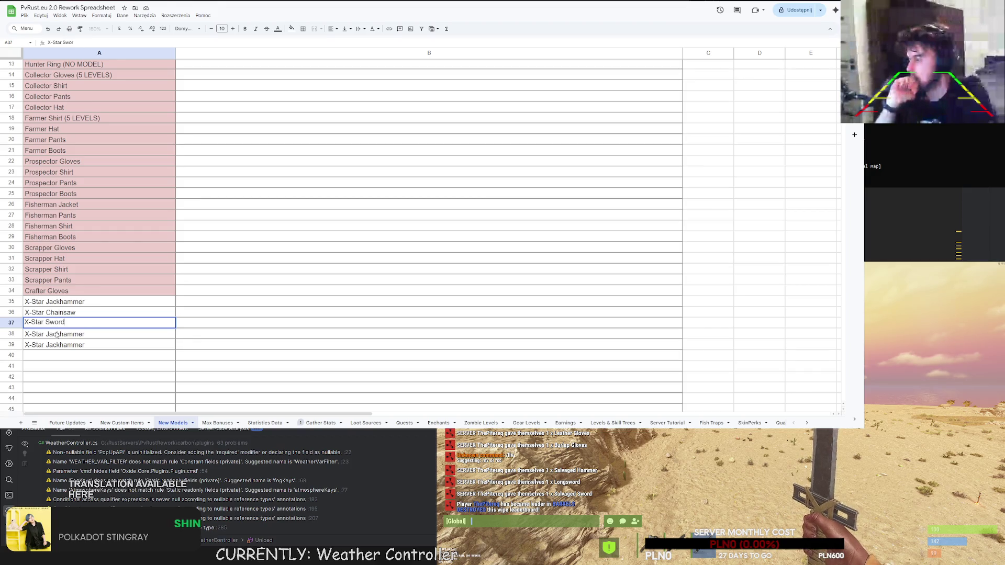
{"action": "key", "text": "Return"}
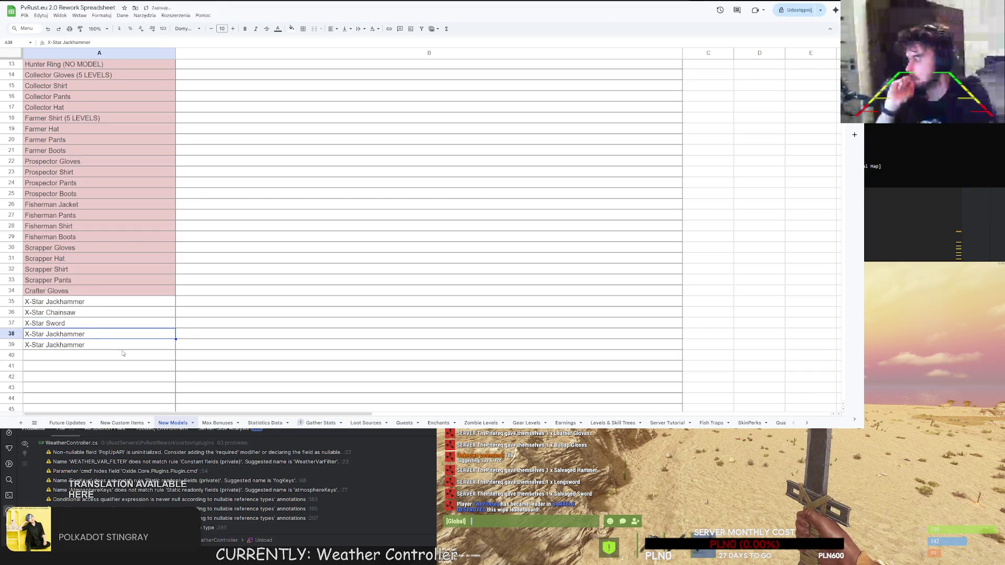
{"action": "double_click", "coordinate": [68, 338]}
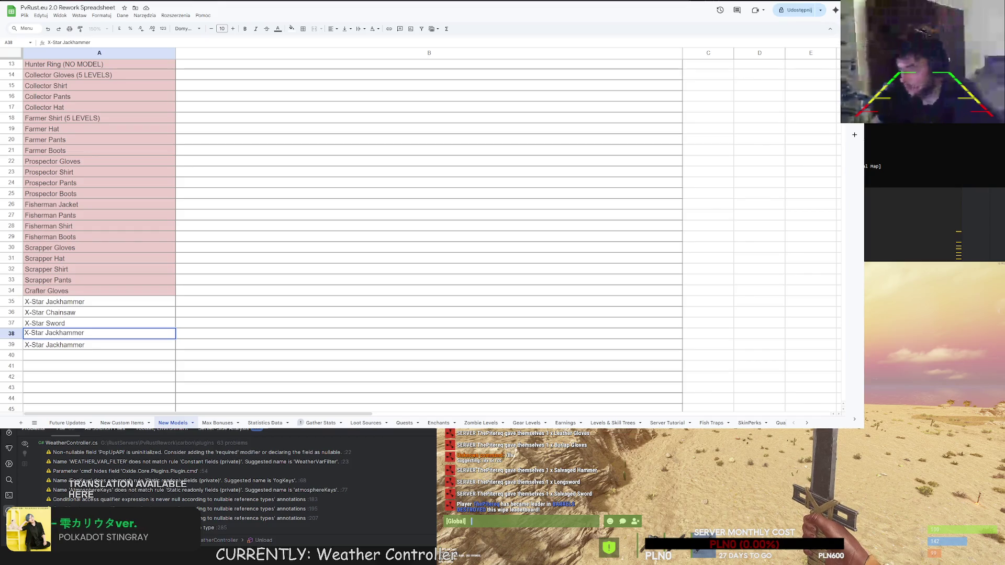
{"action": "key", "text": "ctrl+a"}
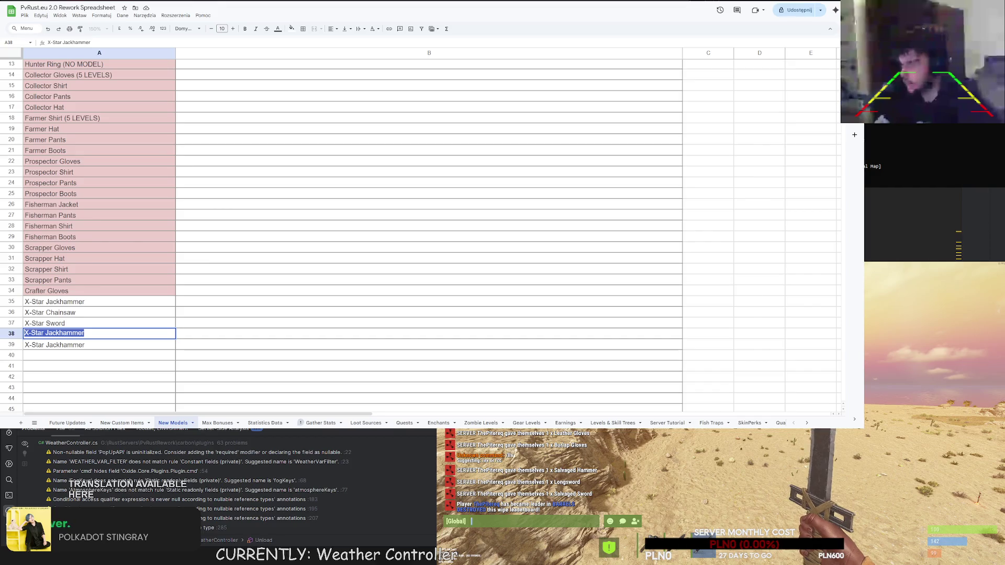
Browse the sheets from New Custom Items through Zombie Levels and Gear Levels to SkinPerks.
{"action": "left_click", "coordinate": [128, 424]}
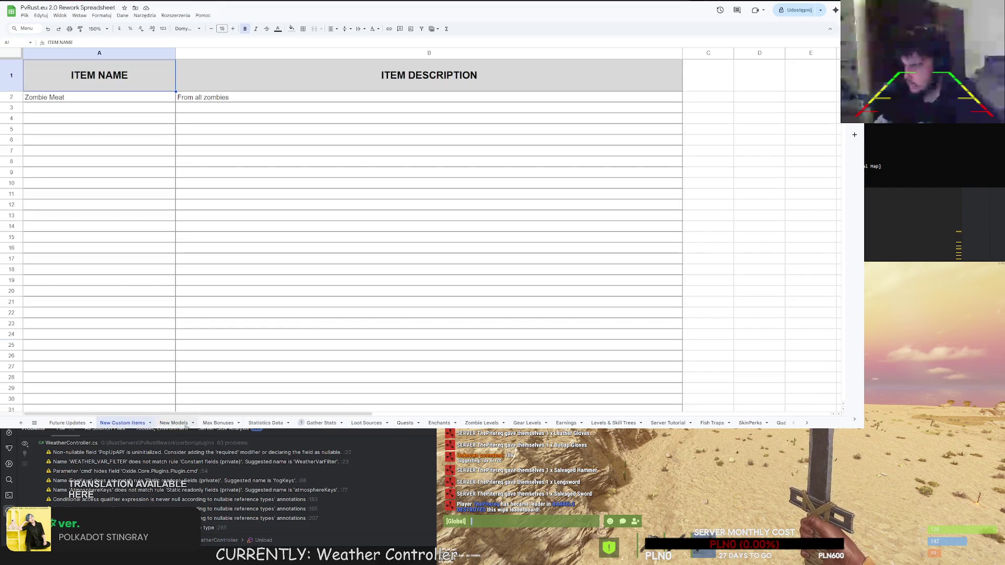
{"action": "left_click", "coordinate": [315, 424]}
{"action": "left_click", "coordinate": [366, 424]}
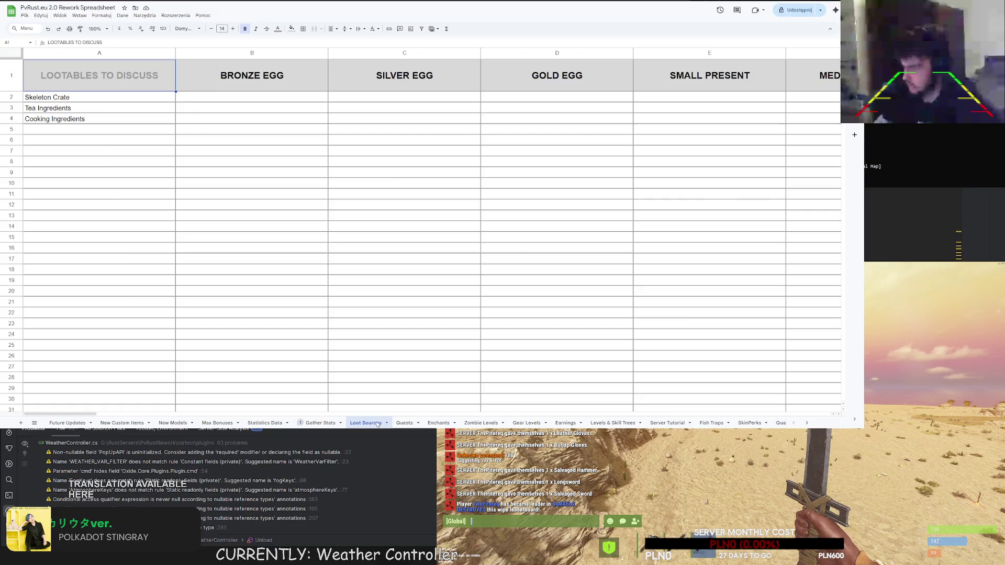
{"action": "left_click", "coordinate": [404, 424]}
{"action": "left_click", "coordinate": [438, 424]}
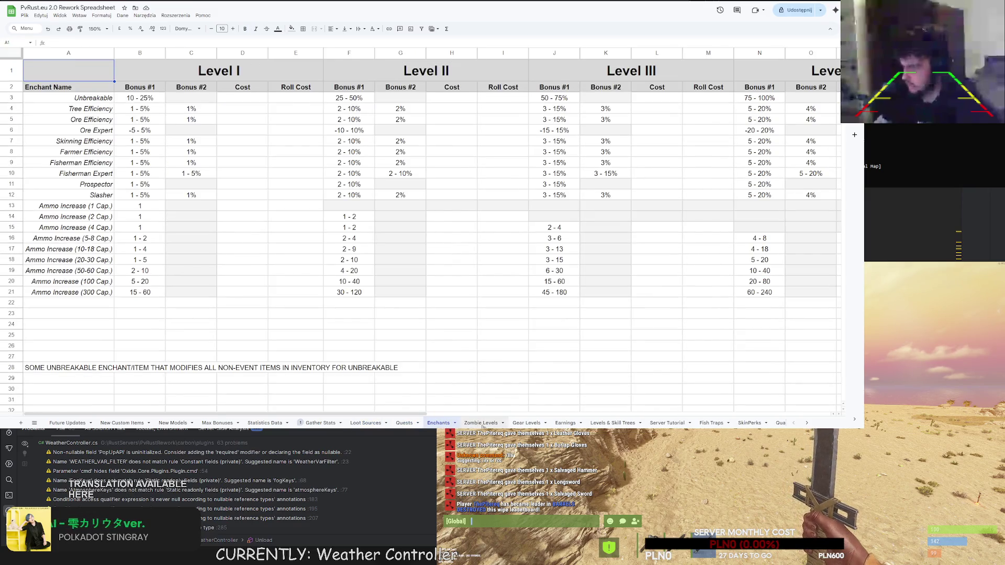
{"action": "left_click", "coordinate": [480, 424]}
{"action": "left_click", "coordinate": [526, 424]}
{"action": "left_click", "coordinate": [613, 423]}
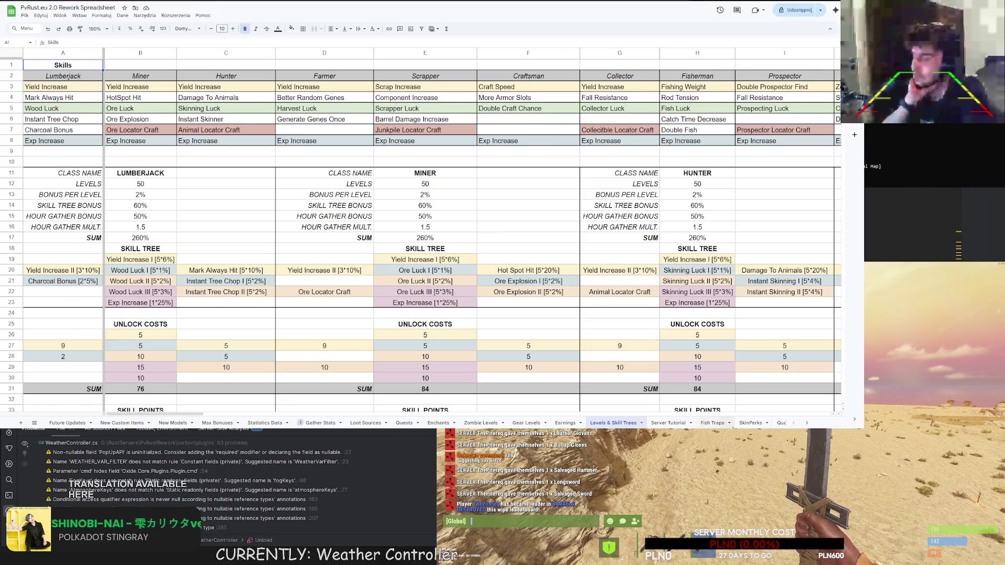
{"action": "left_click", "coordinate": [747, 423]}
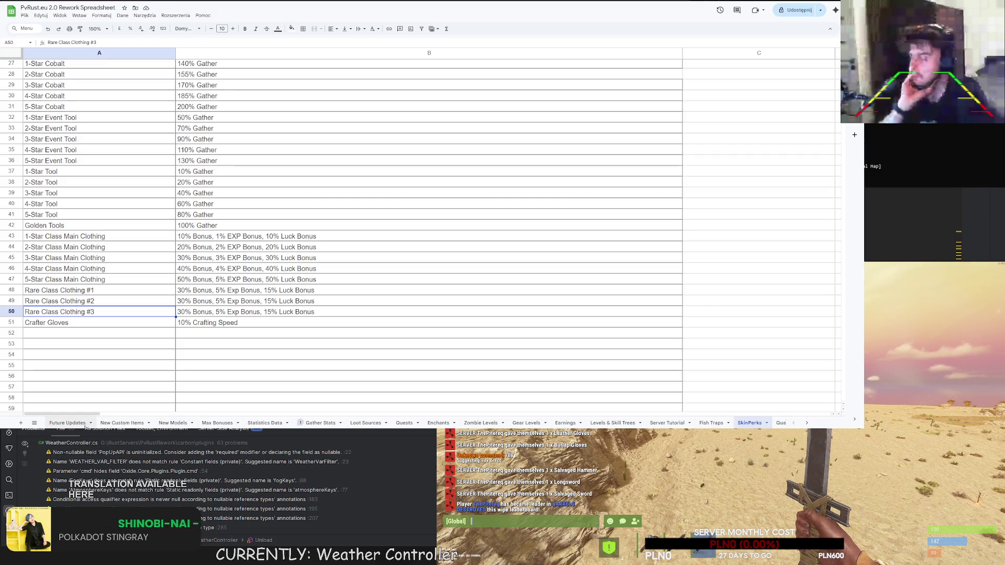
Open Max Bonuses and scroll right to the Fish Weight through Scrap Boost tables.
{"action": "left_click", "coordinate": [217, 423]}
{"action": "left_click_drag", "start_coordinate": [326, 415], "coordinate": [107, 404]}
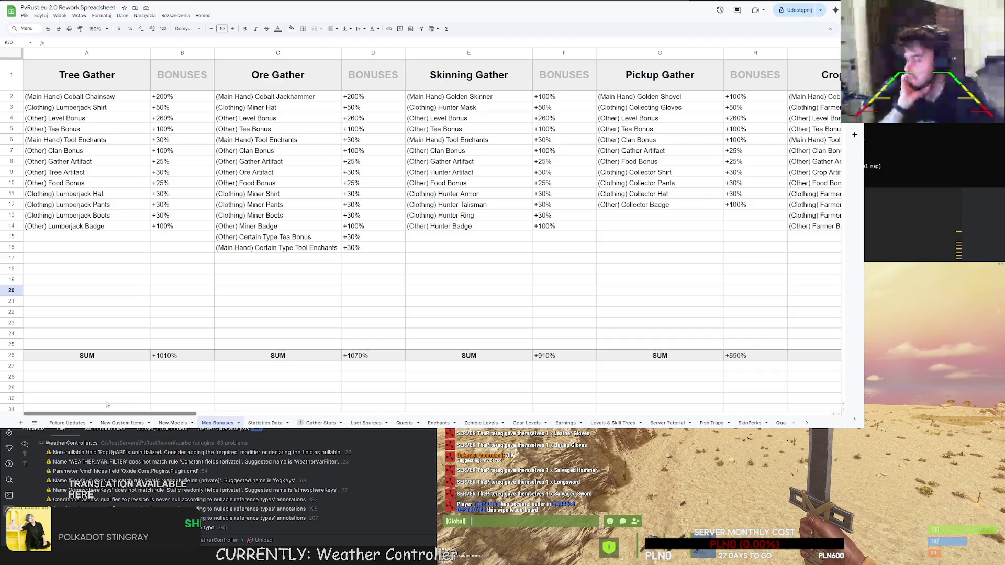
{"action": "scroll", "coordinate": [144, 403], "scroll_direction": "right", "scroll_amount": 5}
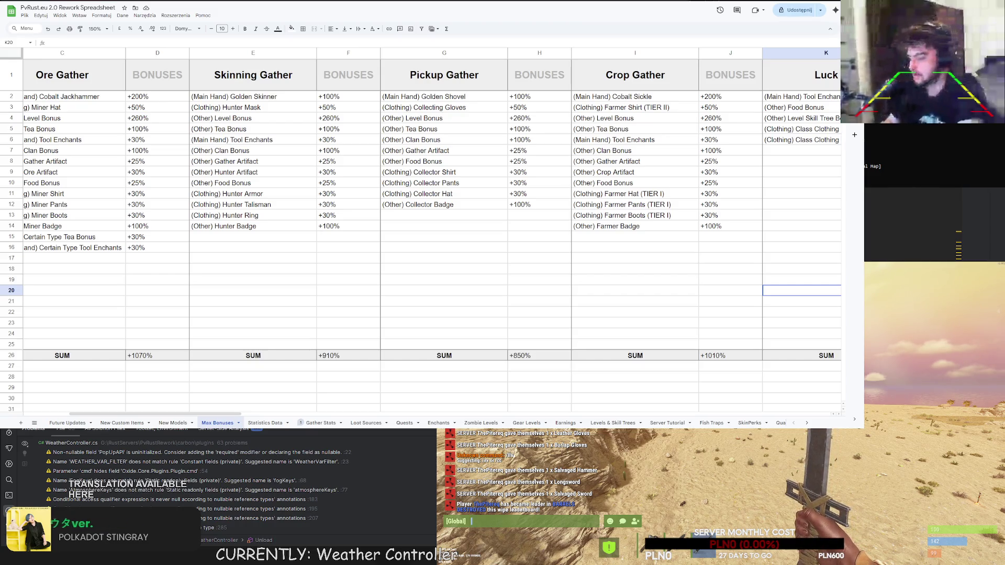
{"action": "left_click_drag", "start_coordinate": [228, 413], "coordinate": [416, 423]}
Revisit Quests, Future Updates, Max Bonuses and Loot Sources, ending on New Models.
{"action": "left_click", "coordinate": [414, 423]}
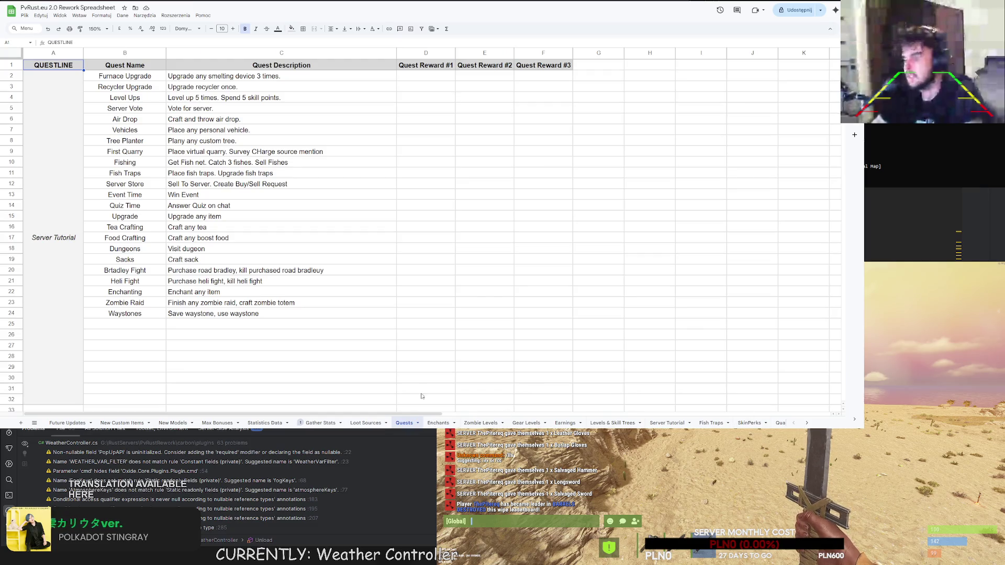
{"action": "left_click", "coordinate": [122, 423]}
{"action": "left_click", "coordinate": [67, 423]}
{"action": "left_click", "coordinate": [172, 423]}
{"action": "left_click", "coordinate": [218, 423]}
{"action": "mouse_move", "coordinate": [308, 417]}
{"action": "left_mouse_down"}
{"action": "mouse_move", "coordinate": [610, 412]}
{"action": "mouse_move", "coordinate": [374, 402]}
{"action": "left_mouse_up"}
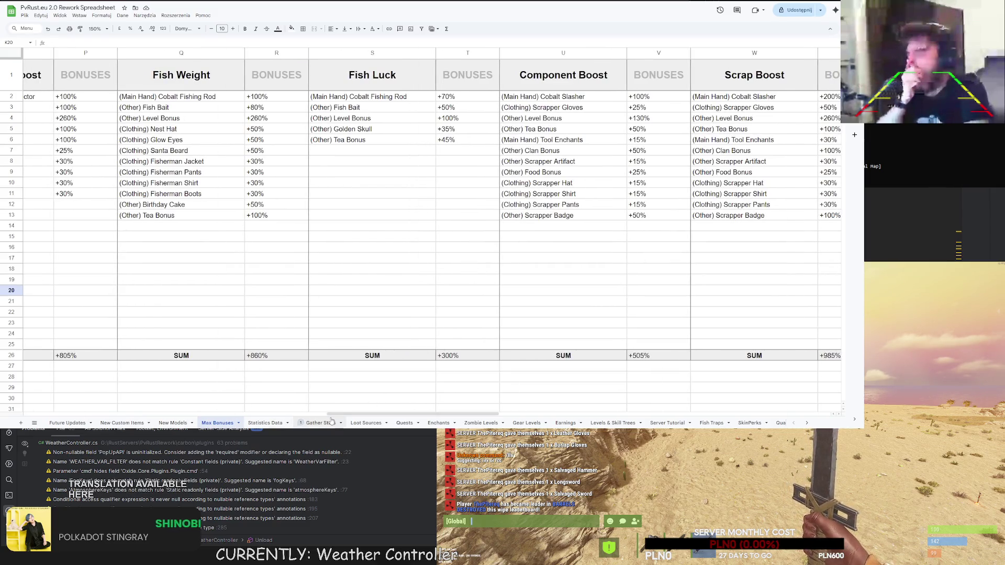
{"action": "left_click", "coordinate": [368, 423]}
{"action": "left_click", "coordinate": [172, 423]}
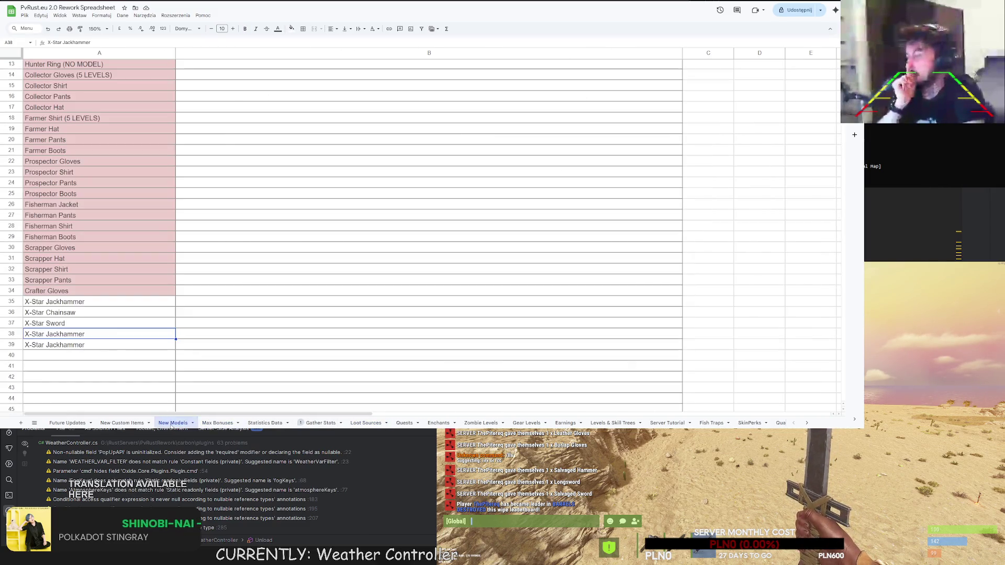
Rename cell A38 to 'X-Star Birthday Jackhammer'.
{"action": "left_click", "coordinate": [79, 335]}
{"action": "double_click", "coordinate": [77, 335]}
{"action": "left_click_drag", "start_coordinate": [84, 334], "coordinate": [46, 333]}
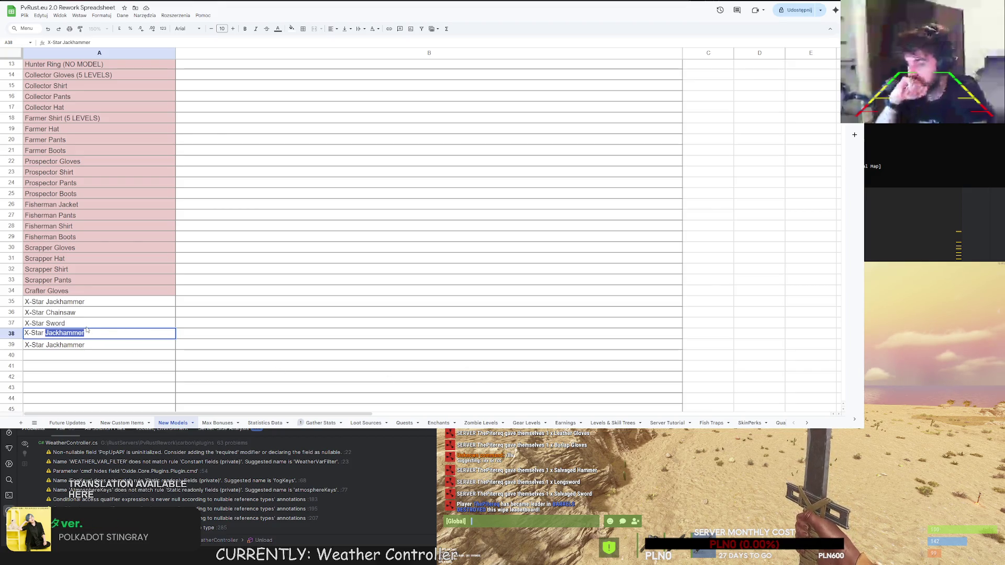
{"action": "key", "text": "alt+Tab"}
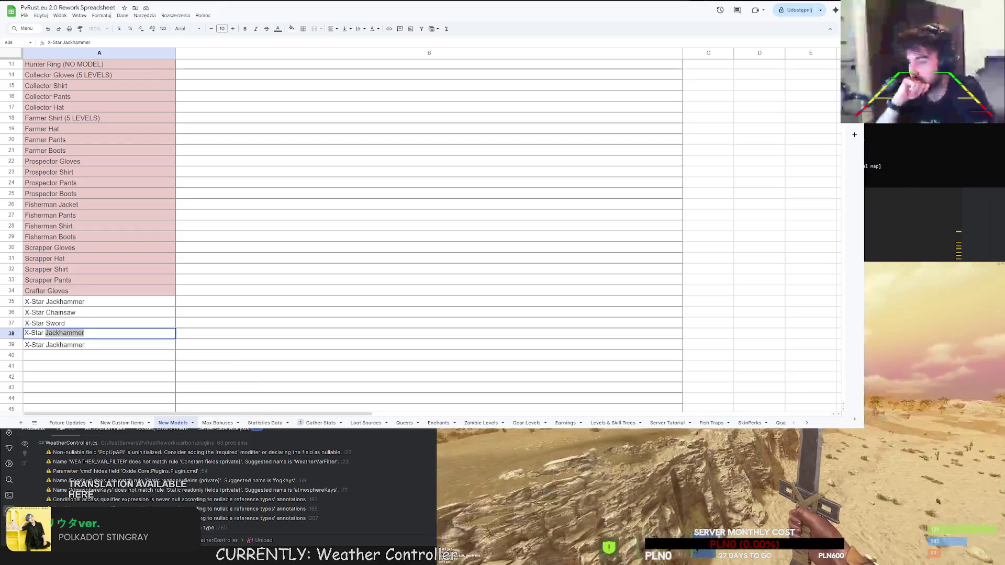
{"action": "key", "text": "alt+Tab"}
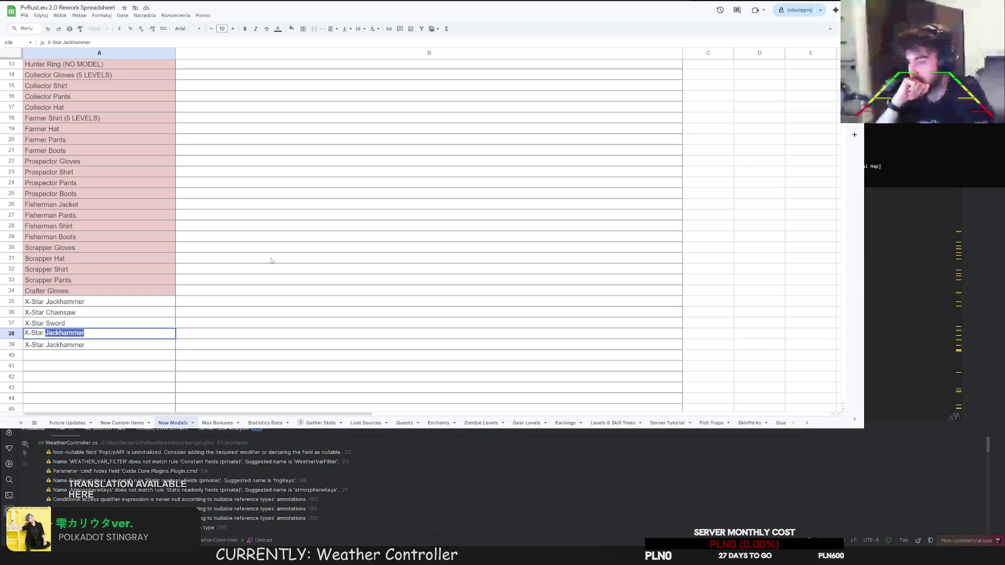
{"action": "type", "text": "B"}
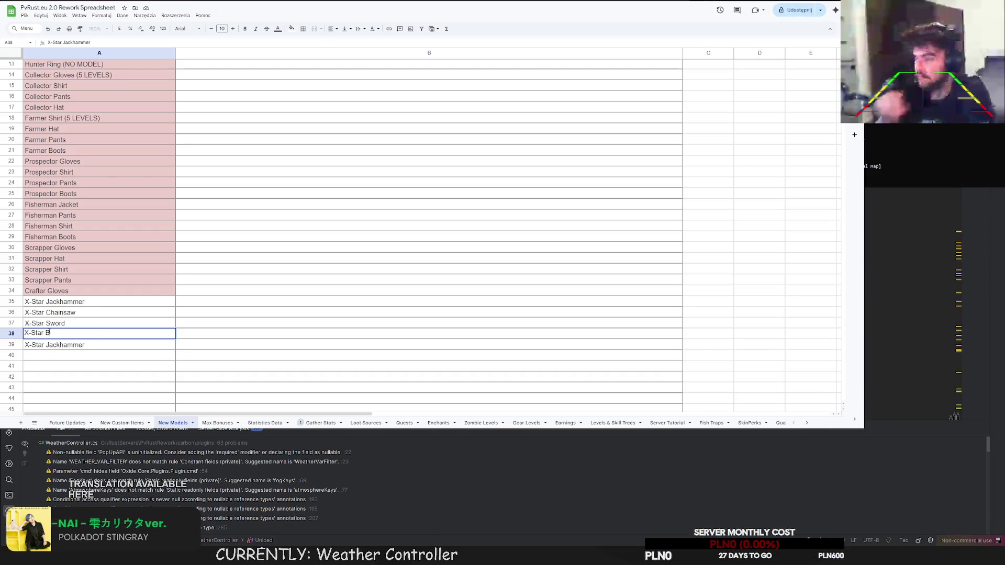
{"action": "type", "text": "irckha"}
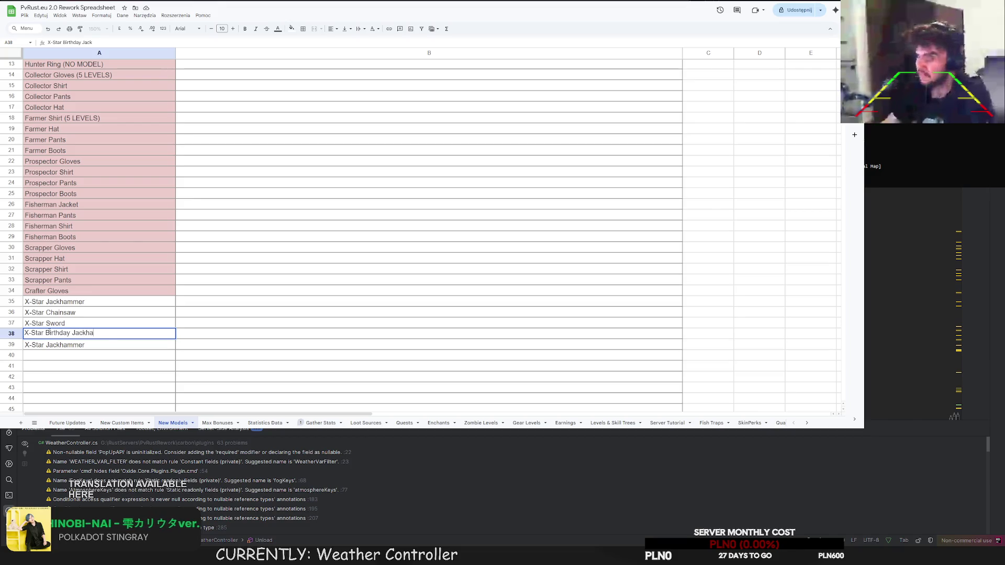
{"action": "type", "text": "r"}
{"action": "left_click_drag", "start_coordinate": [114, 333], "coordinate": [44, 339]}
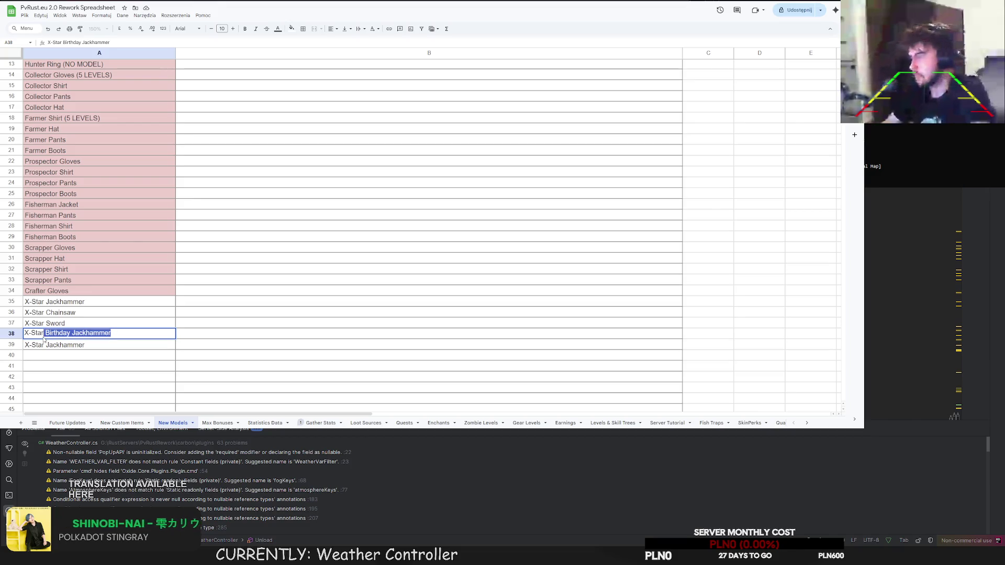
{"action": "key", "text": "Return"}
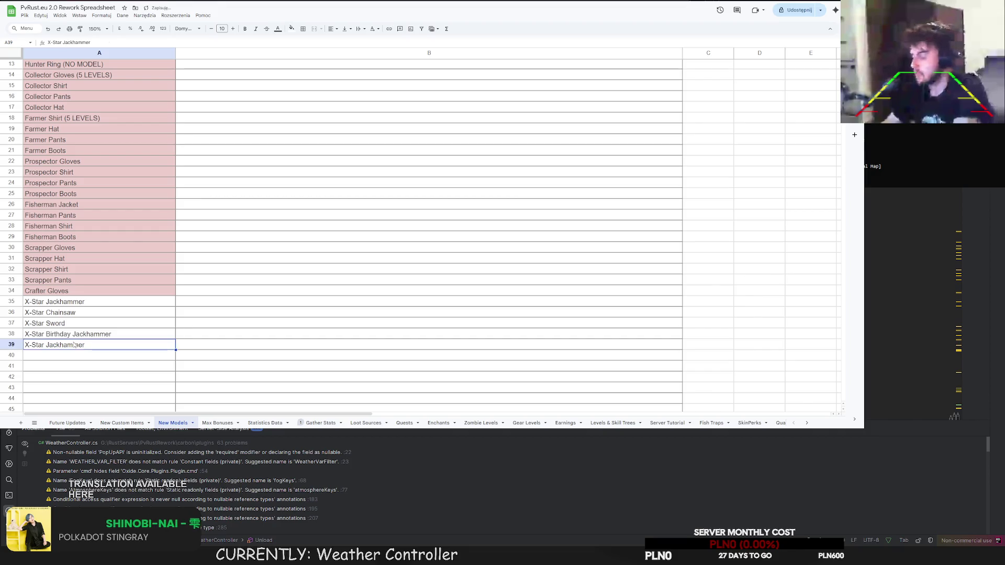
Rename A39 to 'X-Star Birthday Chainsaw' and copy that entry into A40.
{"action": "double_click", "coordinate": [79, 343]}
{"action": "left_click_drag", "start_coordinate": [79, 344], "coordinate": [47, 345]}
{"action": "type", "text": "Birthday Chains"}
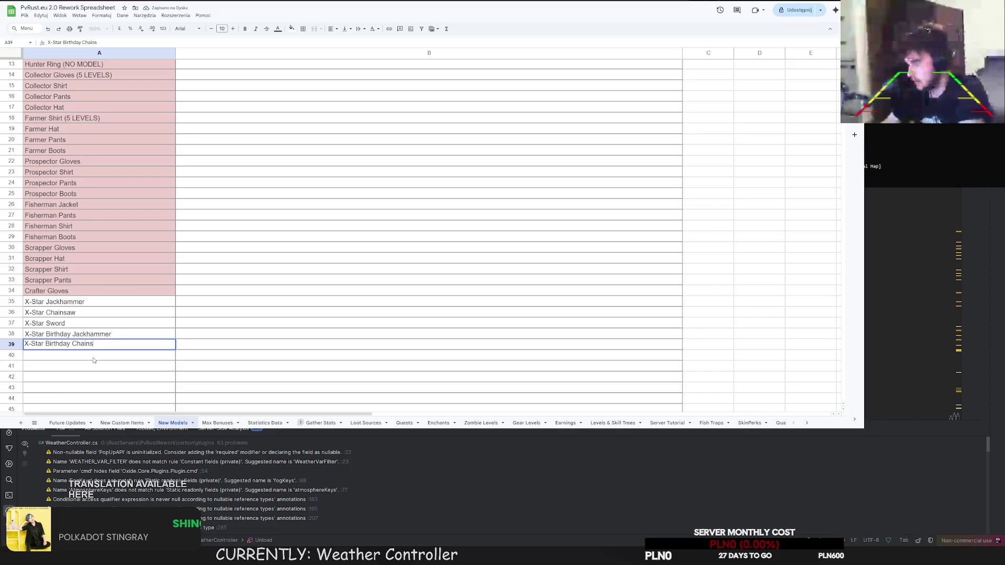
{"action": "key", "text": "Return"}
{"action": "key", "text": "Up"}
{"action": "key", "text": "ctrl+c"}
{"action": "key", "text": "Down"}
{"action": "key", "text": "ctrl+v"}
Rename A37 from X-Star Sword to 'X-Star Slasher'.
{"action": "triple_click", "coordinate": [116, 354]}
{"action": "mouse_move", "coordinate": [102, 354]}
{"action": "left_mouse_down"}
{"action": "mouse_move", "coordinate": [80, 355]}
{"action": "mouse_move", "coordinate": [45, 323]}
{"action": "left_mouse_up"}
{"action": "double_click", "coordinate": [66, 323]}
{"action": "type", "text": "Slasher"}
{"action": "key", "text": "Return"}
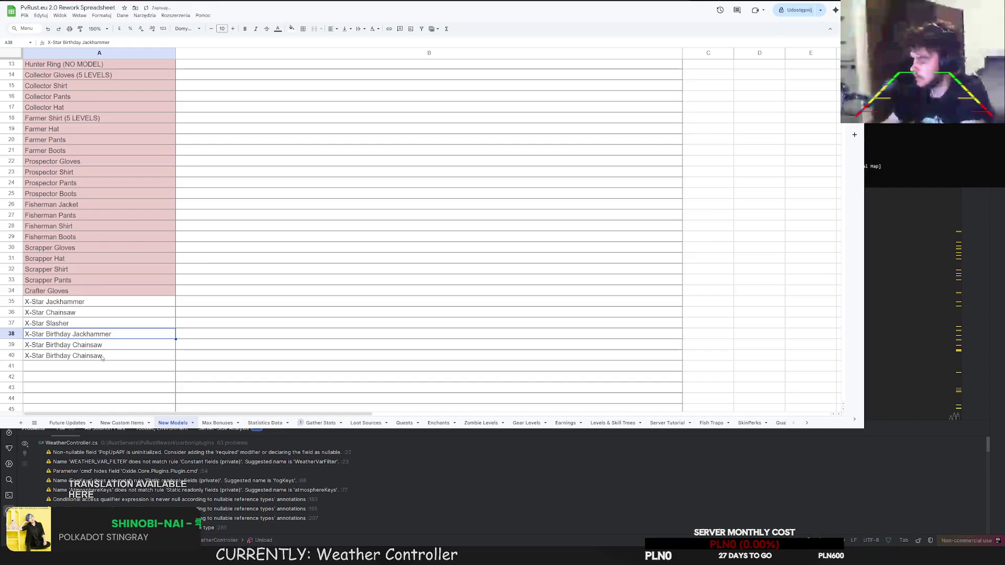
Change A40 to 'X-Star Birthday Slasher'.
{"action": "double_click", "coordinate": [102, 355]}
{"action": "left_click_drag", "start_coordinate": [102, 356], "coordinate": [73, 355]}
{"action": "type", "text": "Slash"}
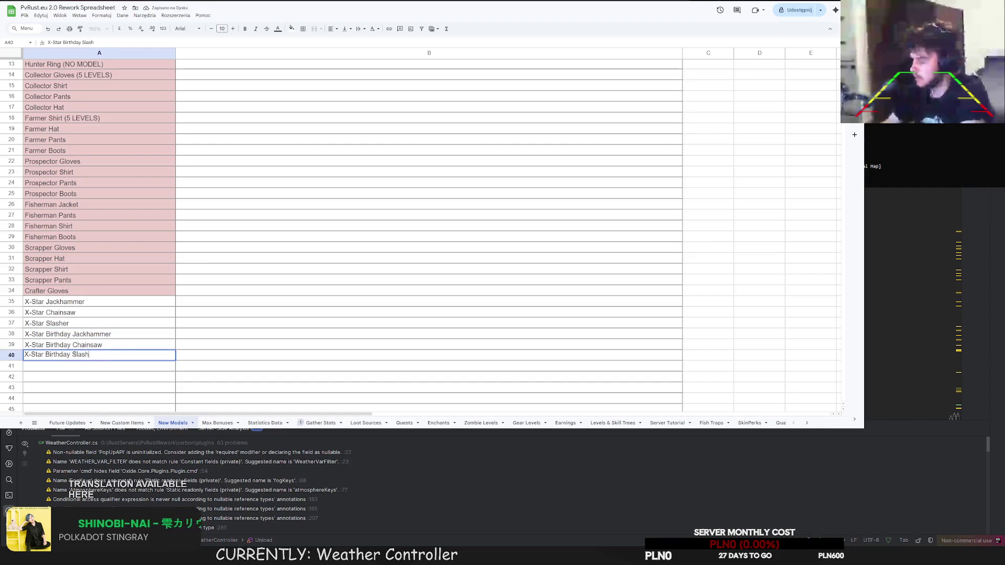
{"action": "type", "text": "er"}
{"action": "key", "text": "Return"}
{"action": "left_click", "coordinate": [206, 308]}
Enter 'One model for all stars, only icon different.' in B35 and fill it down to B40.
{"action": "double_click", "coordinate": [206, 307]}
{"action": "type", "text": "mode"}
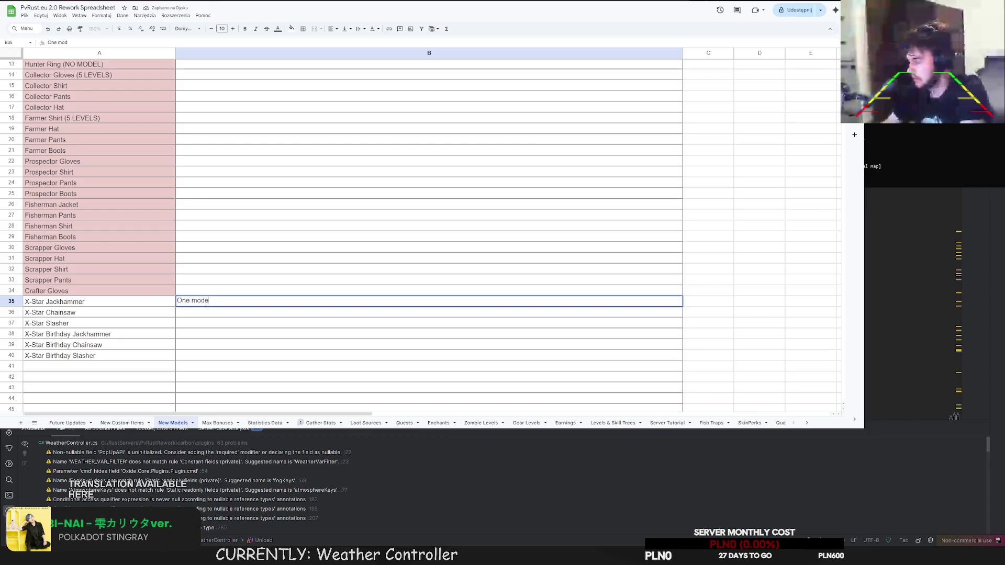
{"action": "type", "text": "l for all stars, only ic"}
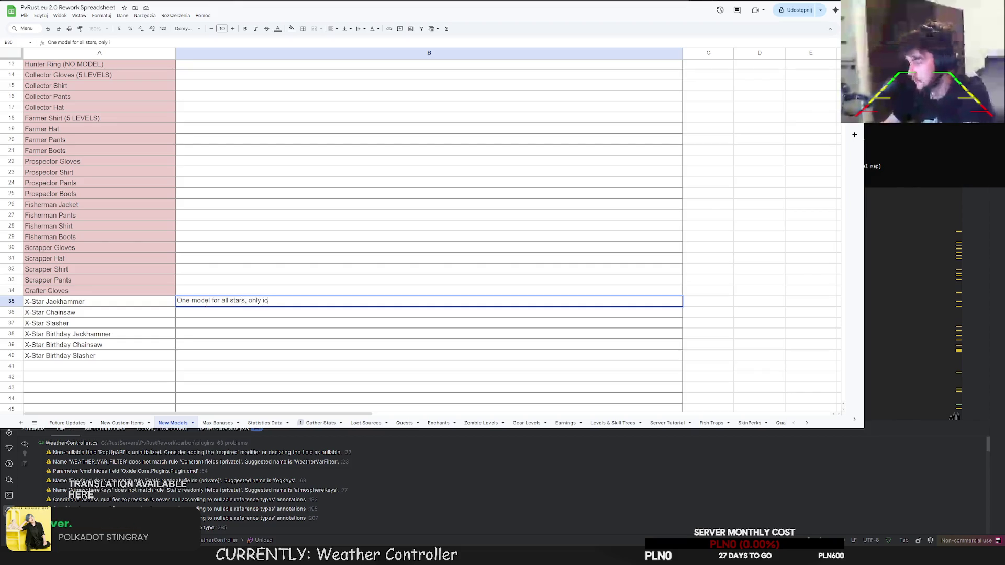
{"action": "type", "text": "on different."}
{"action": "key", "text": "Return"}
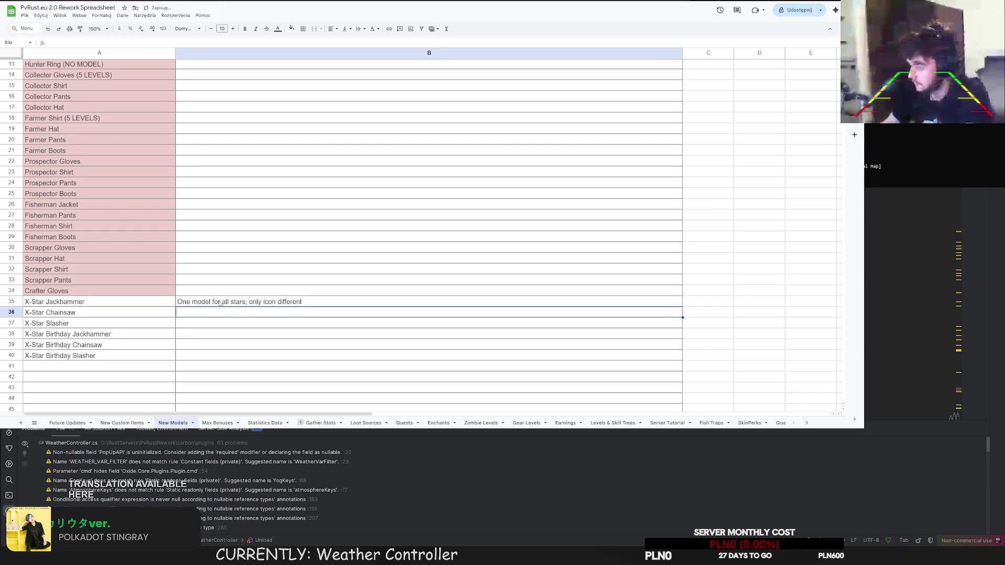
{"action": "double_click", "coordinate": [215, 302]}
{"action": "key", "text": "Escape"}
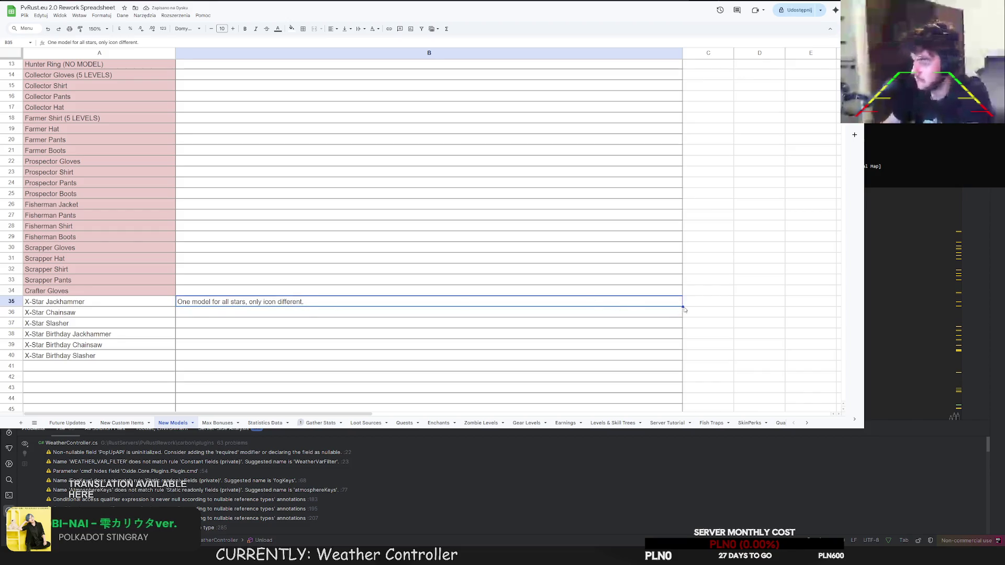
{"action": "left_click", "coordinate": [674, 355], "text": "shift"}
{"action": "key", "text": "ctrl+d"}
Copy the three Birthday rows A38:B40.
{"action": "left_click_drag", "start_coordinate": [139, 336], "coordinate": [243, 354]}
{"action": "scroll", "coordinate": [244, 353], "scroll_direction": "down", "scroll_amount": 2}
{"action": "key", "text": "ctrl+c"}
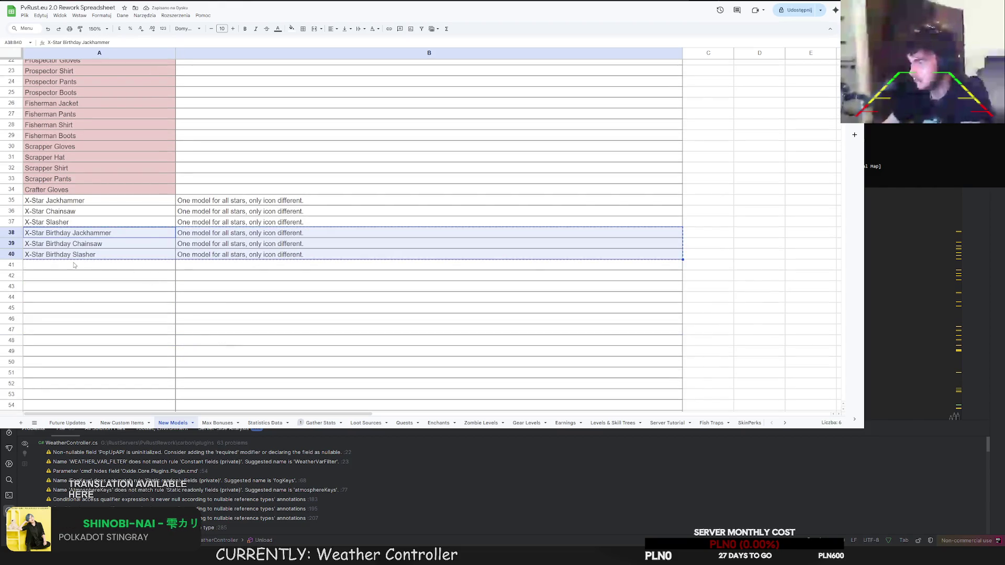
Paste the Birthday rows into rows 41–43 and rename them to X-Star Lunar Jackhammer, Chainsaw and Slasher.
{"action": "left_click", "coordinate": [69, 269]}
{"action": "key", "text": "ctrl+v"}
{"action": "left_click", "coordinate": [70, 269]}
{"action": "double_click", "coordinate": [70, 269]}
{"action": "left_click_drag", "start_coordinate": [72, 264], "coordinate": [45, 264]}
{"action": "type", "text": "Lu"}
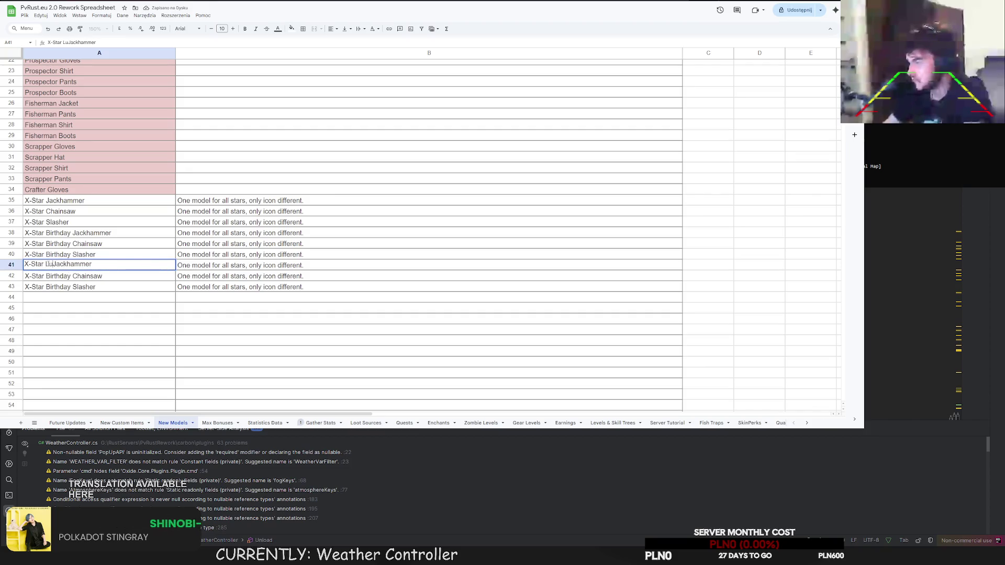
{"action": "type", "text": "nar"}
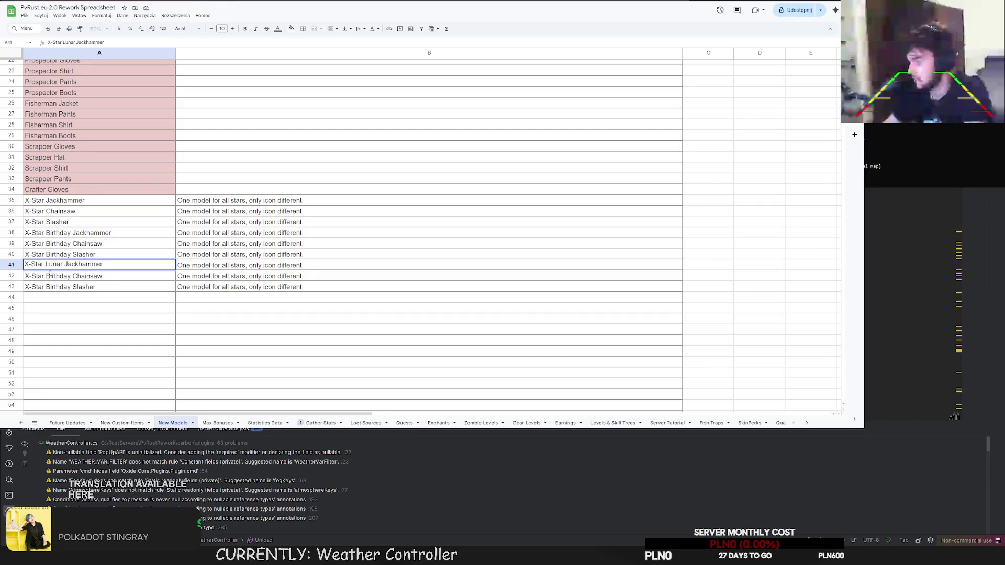
{"action": "double_click", "coordinate": [72, 275]}
{"action": "key", "text": "ctrl+shift+Left"}
{"action": "type", "text": "Lunar"}
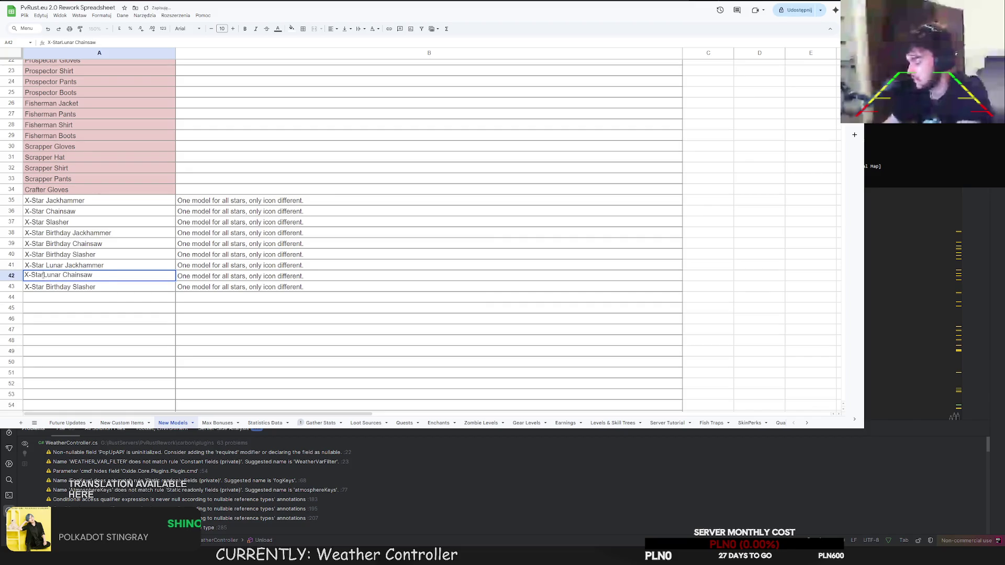
{"action": "double_click", "coordinate": [72, 285]}
{"action": "key", "text": "ctrl+shift+Left"}
{"action": "type", "text": "Lunar"}
{"action": "key", "text": "Return"}
Duplicate the Lunar rows A41:B43 into rows 44–46.
{"action": "left_click_drag", "start_coordinate": [119, 267], "coordinate": [215, 290]}
{"action": "key", "text": "ctrl+c"}
{"action": "left_click", "coordinate": [66, 297]}
{"action": "key", "text": "ctrl+v"}
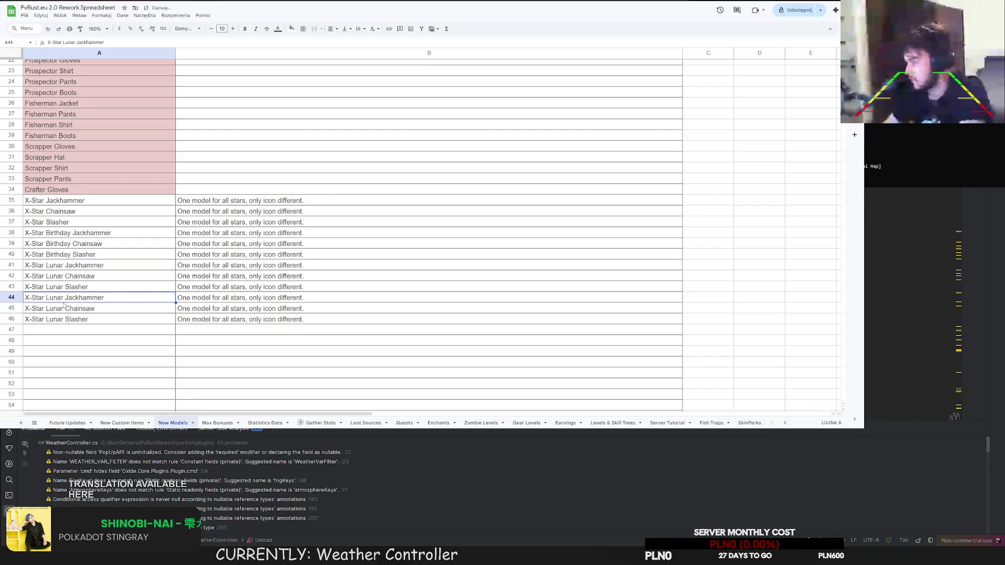
{"action": "scroll", "coordinate": [73, 283], "scroll_direction": "down", "scroll_amount": 2}
Rename rows 44–46 to X-Star Easter Jackhammer, Chainsaw and Slasher.
{"action": "double_click", "coordinate": [56, 245]}
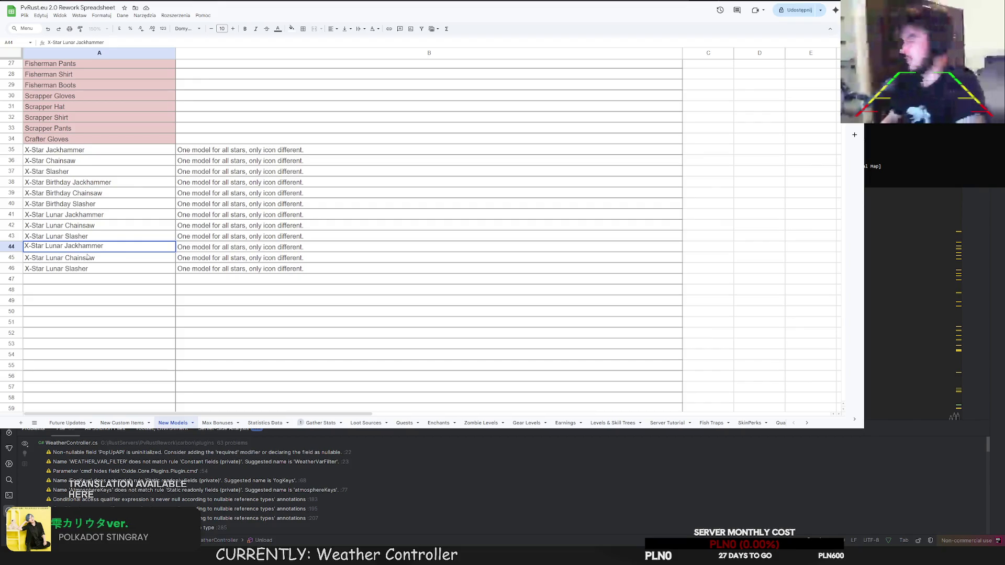
{"action": "double_click", "coordinate": [56, 246]}
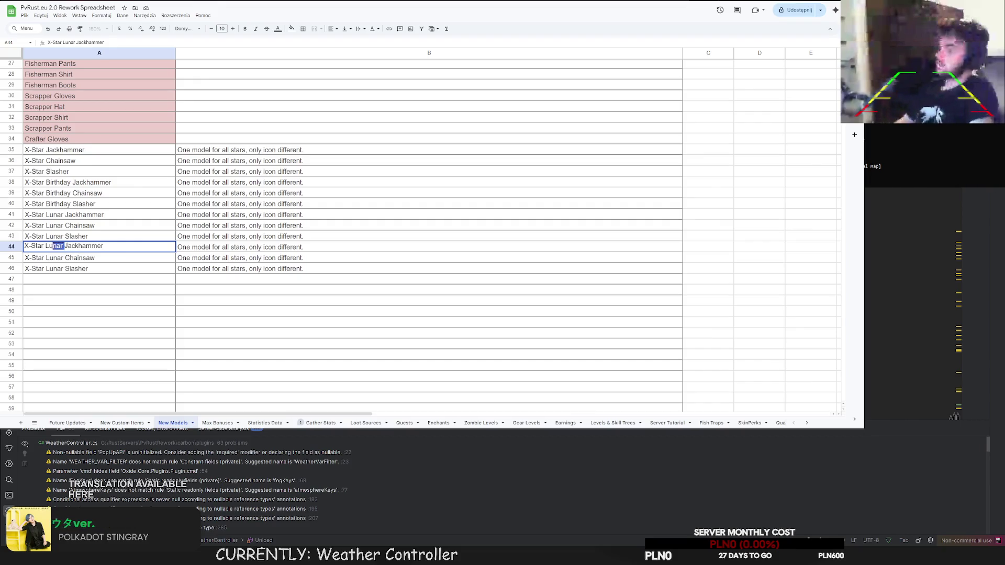
{"action": "left_click", "coordinate": [49, 245]}
{"action": "double_click", "coordinate": [50, 245]}
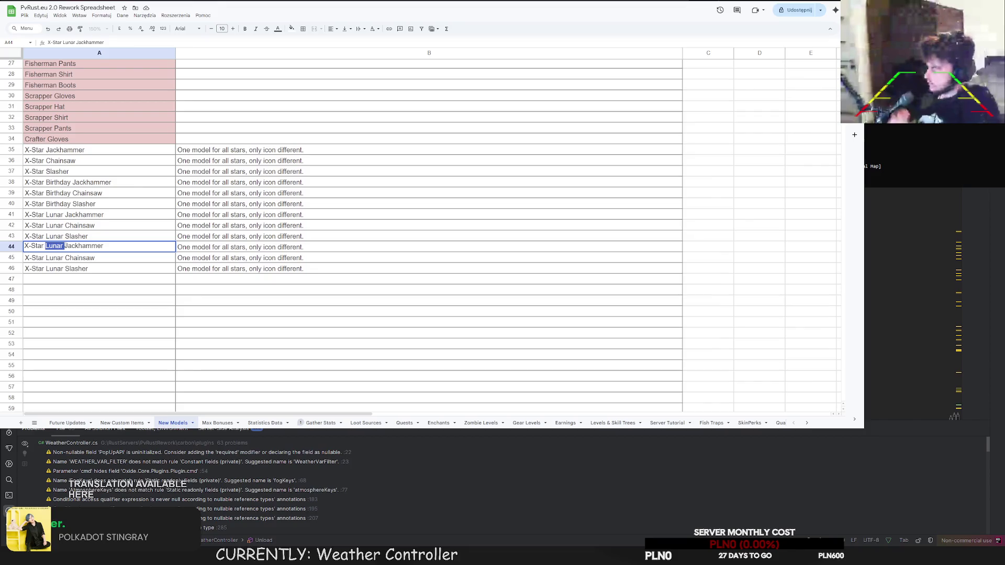
{"action": "type", "text": "Easter"}
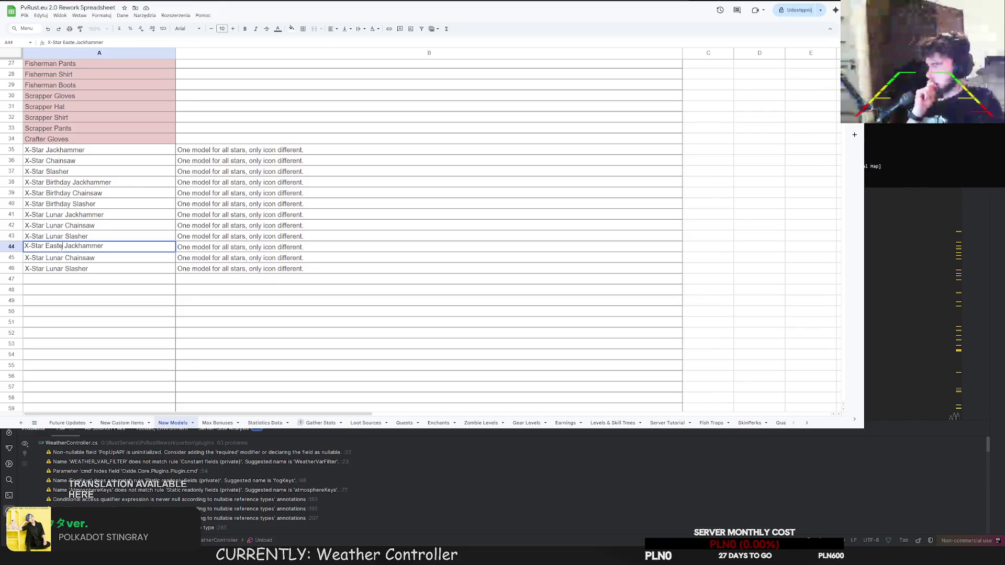
{"action": "left_click_drag", "start_coordinate": [66, 245], "coordinate": [50, 245]}
{"action": "key", "text": "Return"}
{"action": "double_click", "coordinate": [52, 258]}
{"action": "type", "text": "Easter"}
{"action": "key", "text": "Return"}
{"action": "double_click", "coordinate": [58, 271]}
{"action": "left_click_drag", "start_coordinate": [64, 268], "coordinate": [45, 268]}
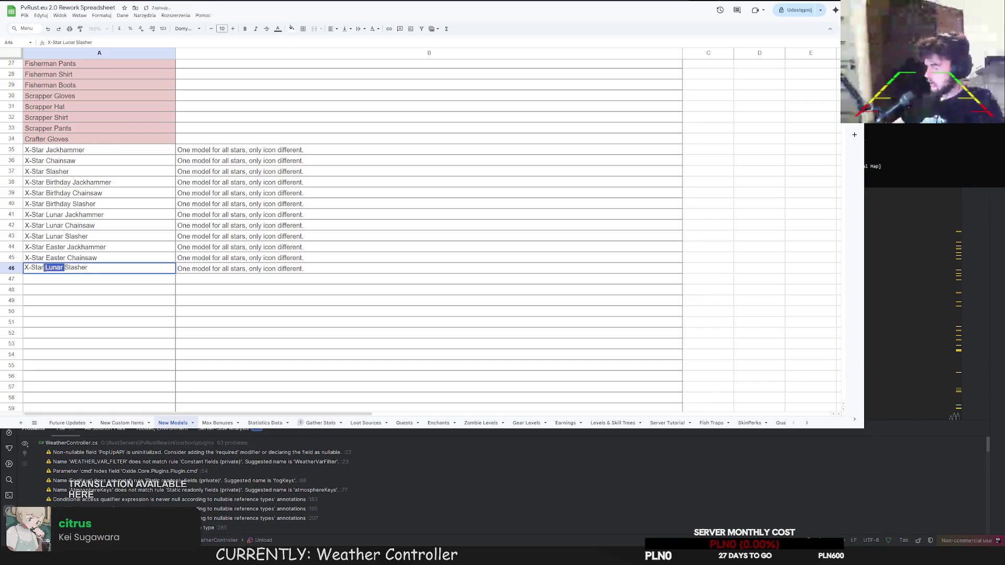
{"action": "type", "text": "Easter"}
{"action": "key", "text": "Return"}
Paste copies of the Lunar rows into rows 47–49, 50–52 and 53–55.
{"action": "mouse_move", "coordinate": [79, 215]}
{"action": "left_mouse_down"}
{"action": "mouse_move", "coordinate": [314, 225]}
{"action": "mouse_move", "coordinate": [314, 236]}
{"action": "left_mouse_up"}
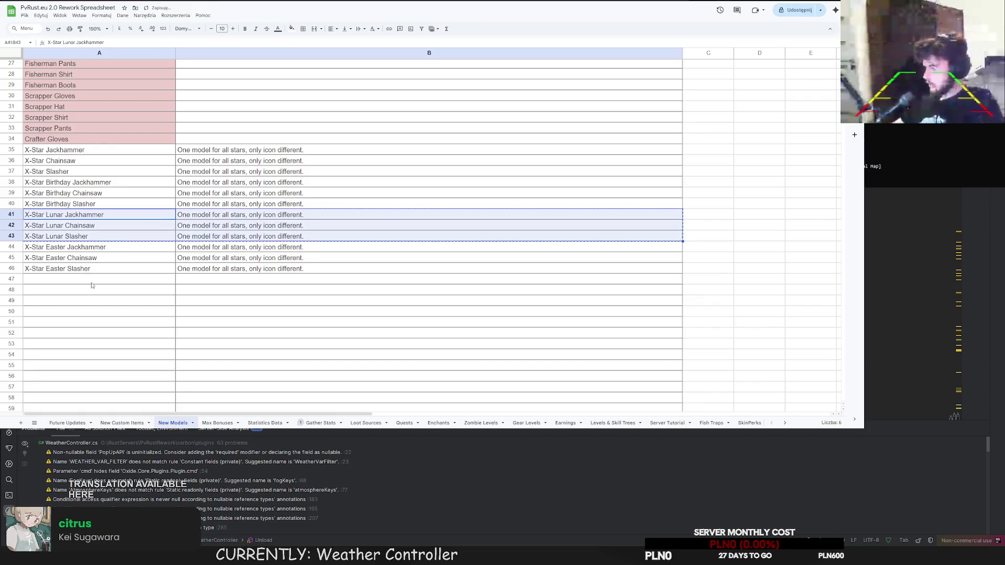
{"action": "key", "text": "ctrl+c"}
{"action": "left_click", "coordinate": [83, 280]}
{"action": "key", "text": "ctrl+v"}
{"action": "key", "text": "Down"}
{"action": "key", "text": "Down"}
{"action": "key", "text": "Down"}
{"action": "key", "text": "ctrl+v"}
{"action": "key", "text": "Down"}
{"action": "key", "text": "Down"}
{"action": "key", "text": "Down"}
{"action": "key", "text": "ctrl+v"}
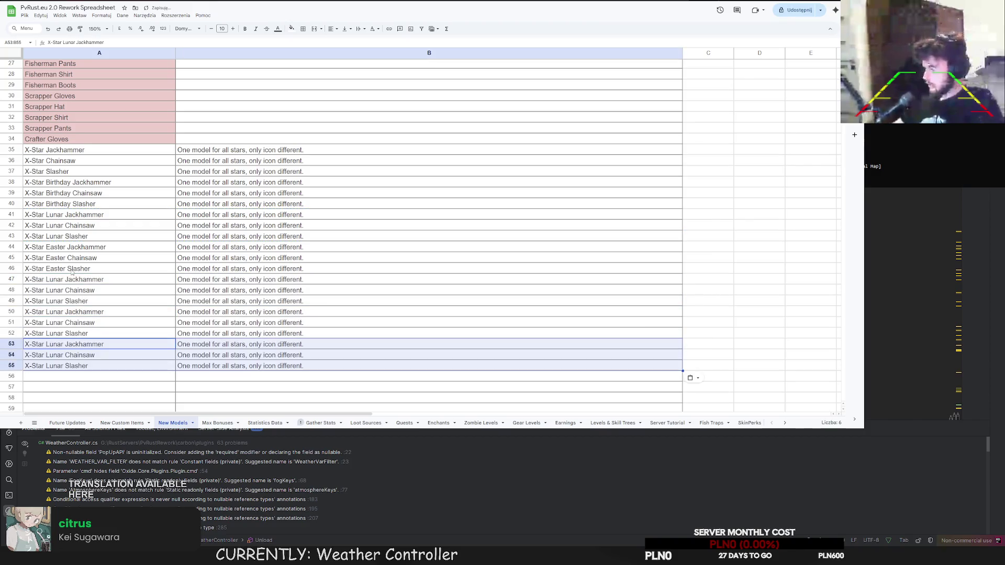
Rename rows 47–49 to X-Star Halloween Jackhammer, Chainsaw and Slasher.
{"action": "left_click", "coordinate": [67, 280]}
{"action": "double_click", "coordinate": [63, 280]}
{"action": "double_click", "coordinate": [61, 278]}
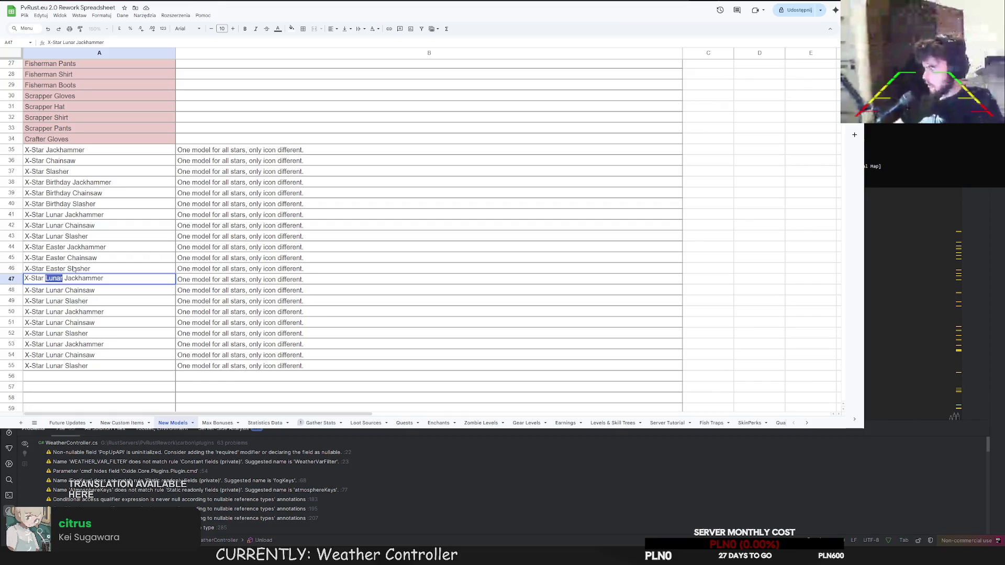
{"action": "type", "text": "Hallowe"}
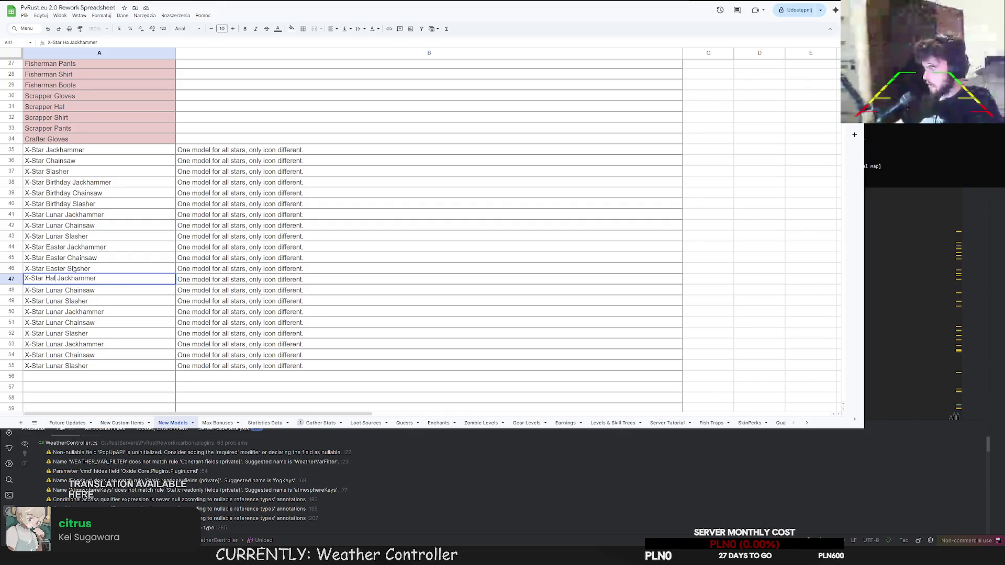
{"action": "type", "text": "en"}
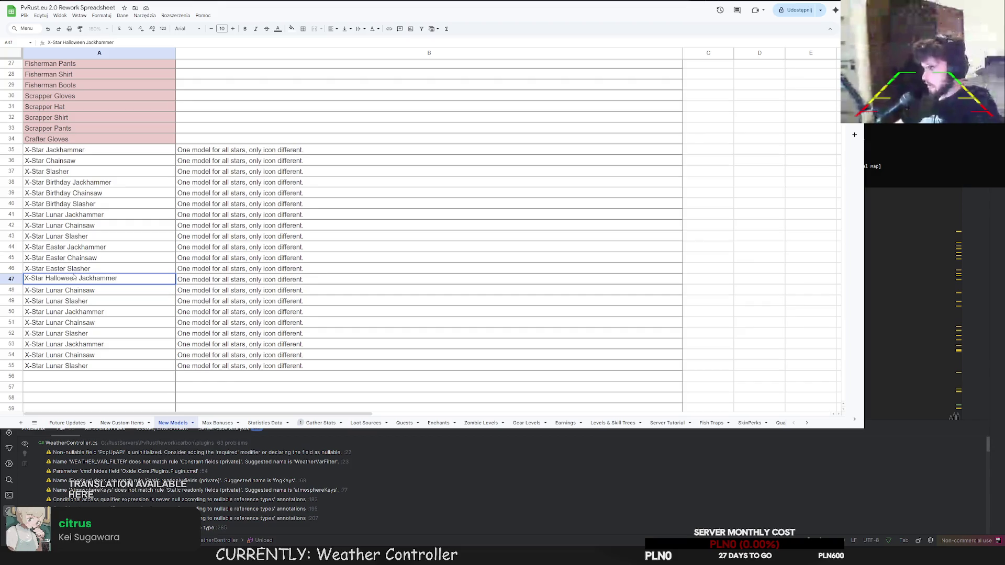
{"action": "key", "text": "Return"}
{"action": "double_click", "coordinate": [64, 289]}
{"action": "mouse_move", "coordinate": [64, 290]}
{"action": "left_mouse_down"}
{"action": "mouse_move", "coordinate": [49, 290]}
{"action": "mouse_move", "coordinate": [47, 301]}
{"action": "left_mouse_up"}
{"action": "type", "text": "Halloween"}
{"action": "key", "text": "Return"}
{"action": "double_click", "coordinate": [66, 301]}
{"action": "type", "text": "Halloween"}
{"action": "key", "text": "Return"}
Rename rows 50–52 to X-Star Santa Jackhammer, Chainsaw and Slasher.
{"action": "double_click", "coordinate": [64, 310]}
{"action": "left_click_drag", "start_coordinate": [45, 310], "coordinate": [62, 311]}
{"action": "type", "text": "Santa"}
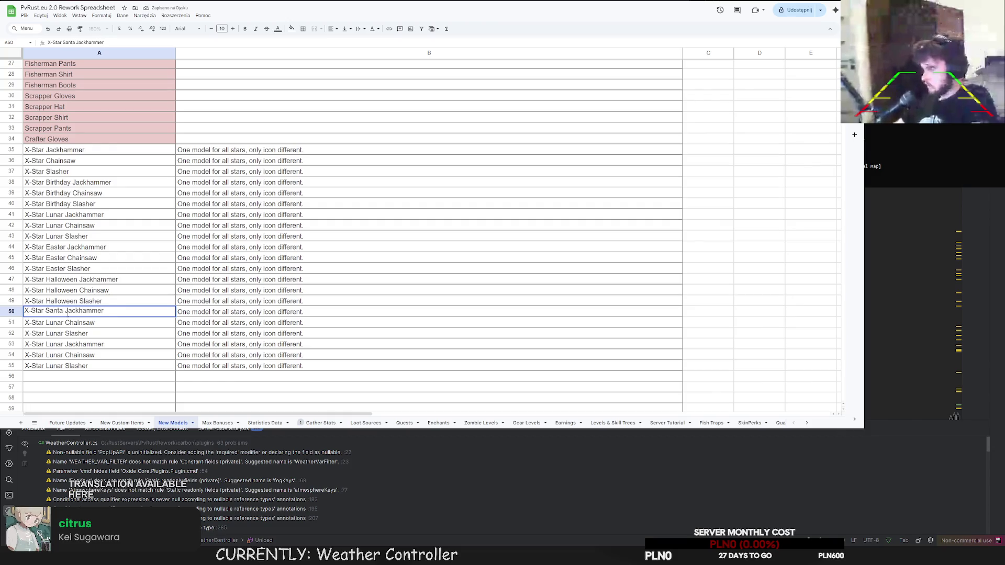
{"action": "key", "text": "Return"}
{"action": "double_click", "coordinate": [55, 321]}
{"action": "type", "text": "Santa"}
{"action": "key", "text": "Return"}
{"action": "double_click", "coordinate": [58, 334]}
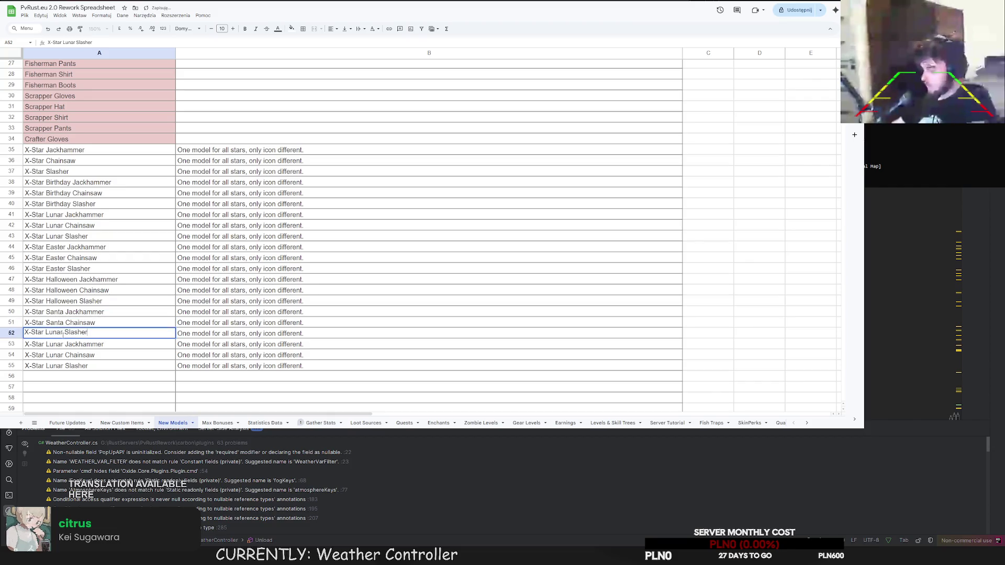
{"action": "double_click", "coordinate": [55, 333]}
{"action": "type", "text": "Santa"}
{"action": "key", "text": "Return"}
Change A53 to 'X-Star Cobalt Jackhammer'.
{"action": "double_click", "coordinate": [56, 345]}
{"action": "double_click", "coordinate": [55, 343]}
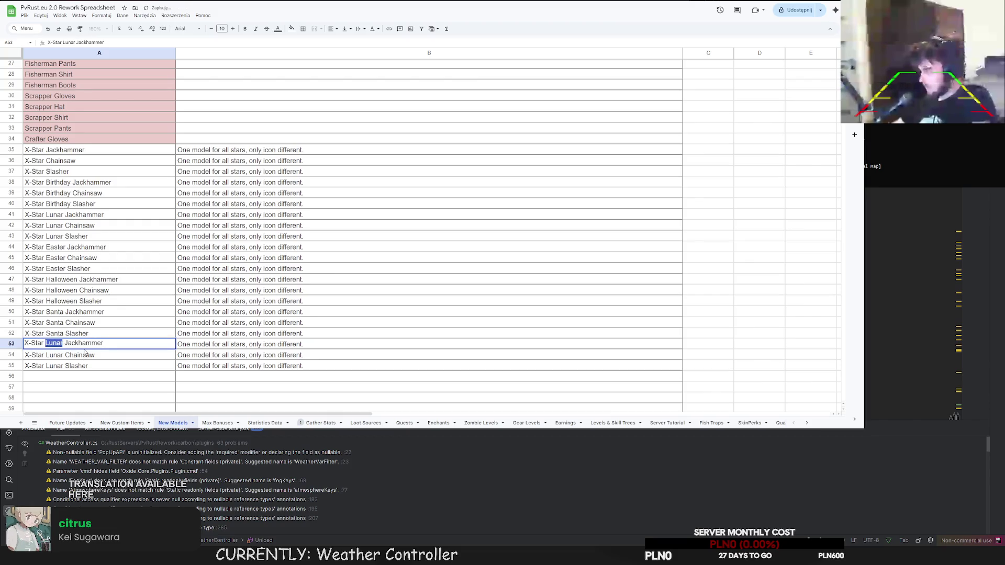
{"action": "type", "text": "Cobalt"}
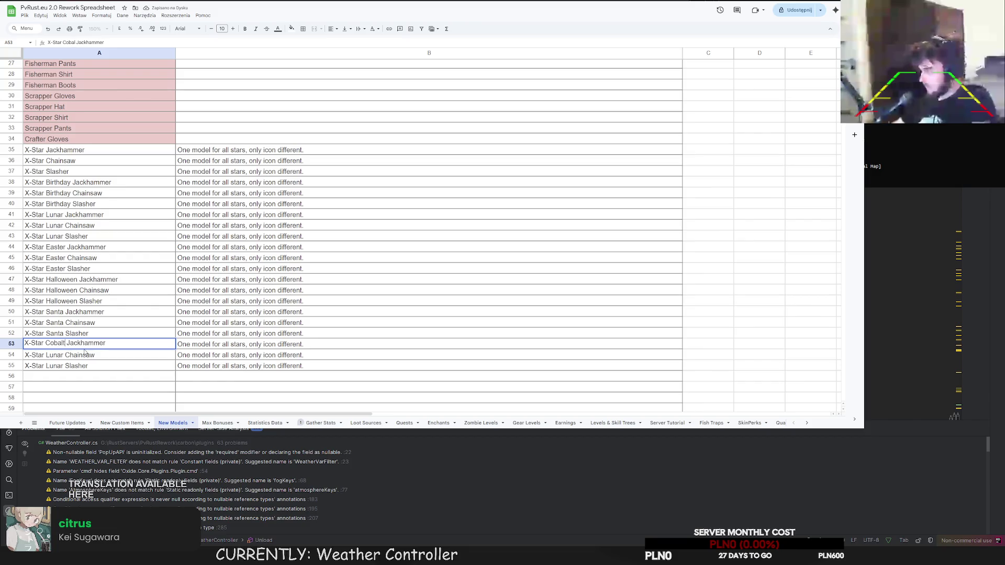
{"action": "double_click", "coordinate": [58, 344]}
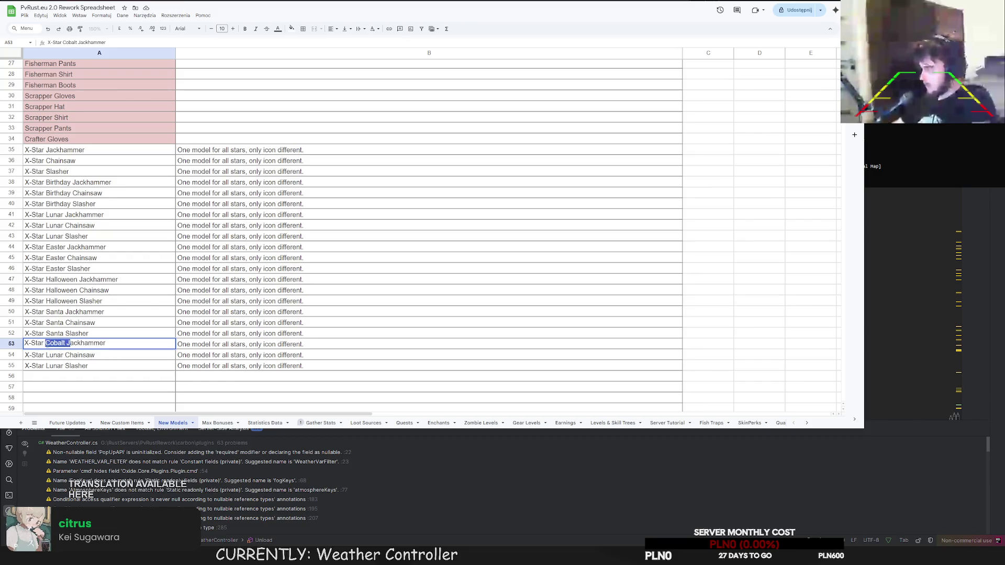
{"action": "left_click", "coordinate": [55, 343]}
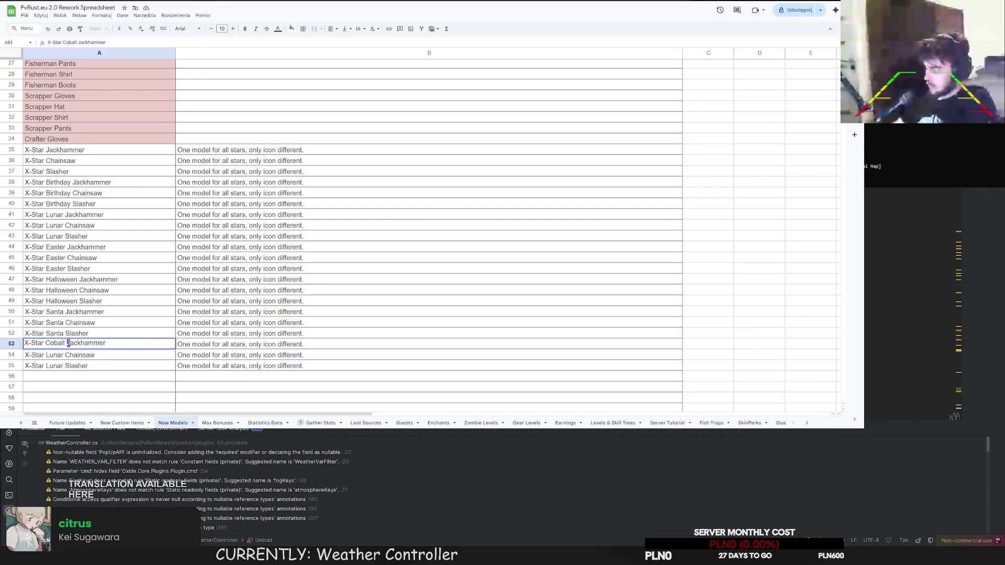
{"action": "key", "text": "Return"}
{"action": "key", "text": "Up"}
{"action": "double_click", "coordinate": [67, 344]}
{"action": "left_click", "coordinate": [63, 343]}
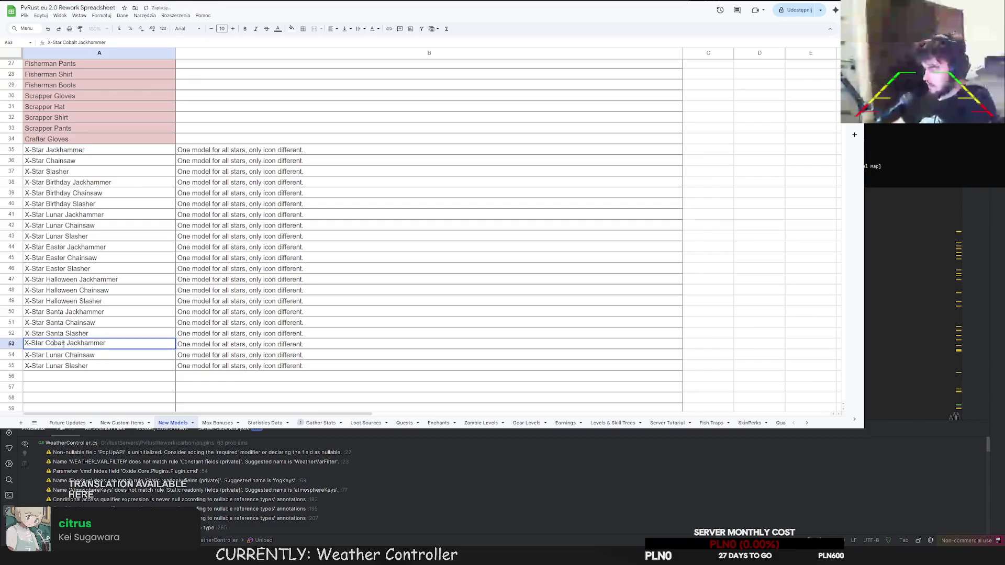
{"action": "left_click_drag", "start_coordinate": [65, 343], "coordinate": [46, 354]}
{"action": "key", "text": "Return"}
Rename A54 and A55 to 'X-Star Cobalt Chainsaw' and 'X-Star Cobalt Slasher'.
{"action": "double_click", "coordinate": [65, 355]}
{"action": "type", "text": "Cobalt"}
{"action": "key", "text": "Return"}
{"action": "double_click", "coordinate": [59, 365]}
{"action": "double_click", "coordinate": [54, 365]}
{"action": "type", "text": "Cobalt"}
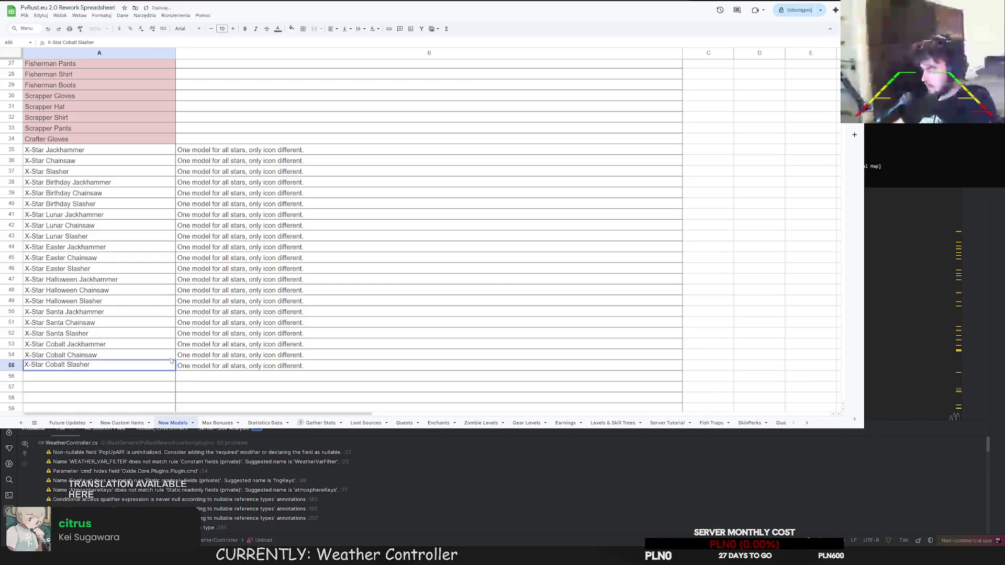
{"action": "left_click", "coordinate": [262, 343]}
{"action": "key", "text": "Return"}
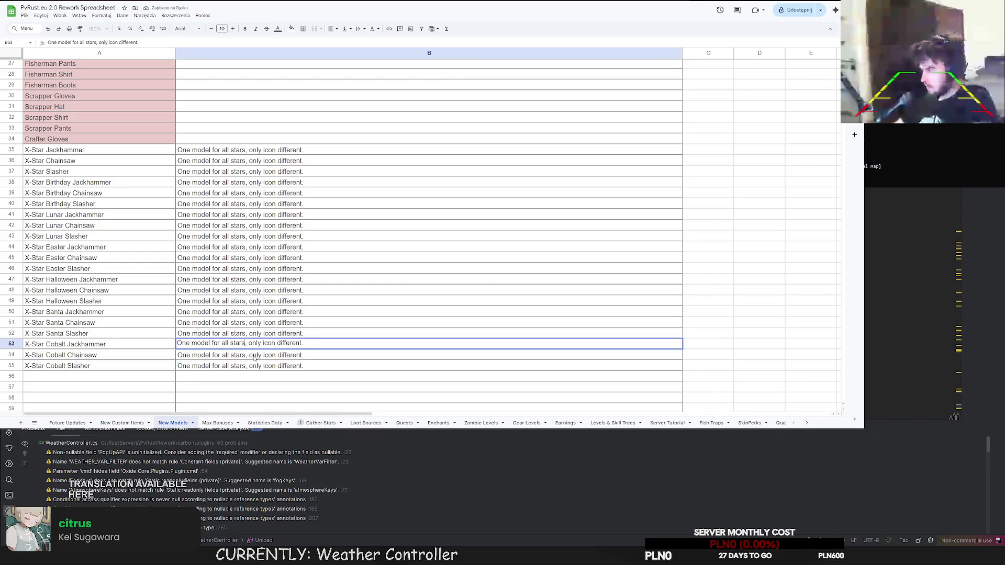
Make B53 read '…only difference is amount of drawn stars and different icon' and fill it to B55.
{"action": "type", "text": ", only diffe"}
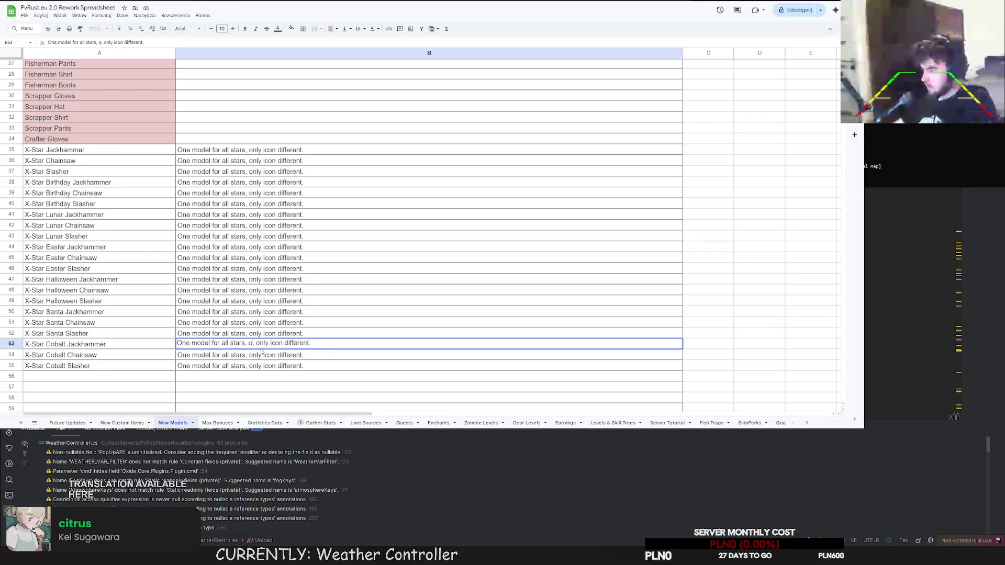
{"action": "type", "text": "rence is "}
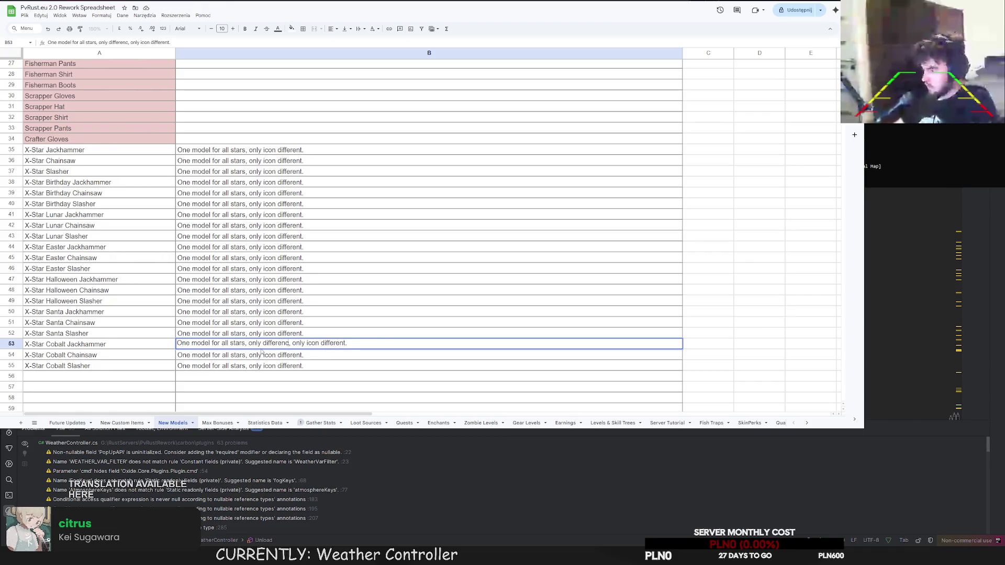
{"action": "type", "text": "amount of dra"}
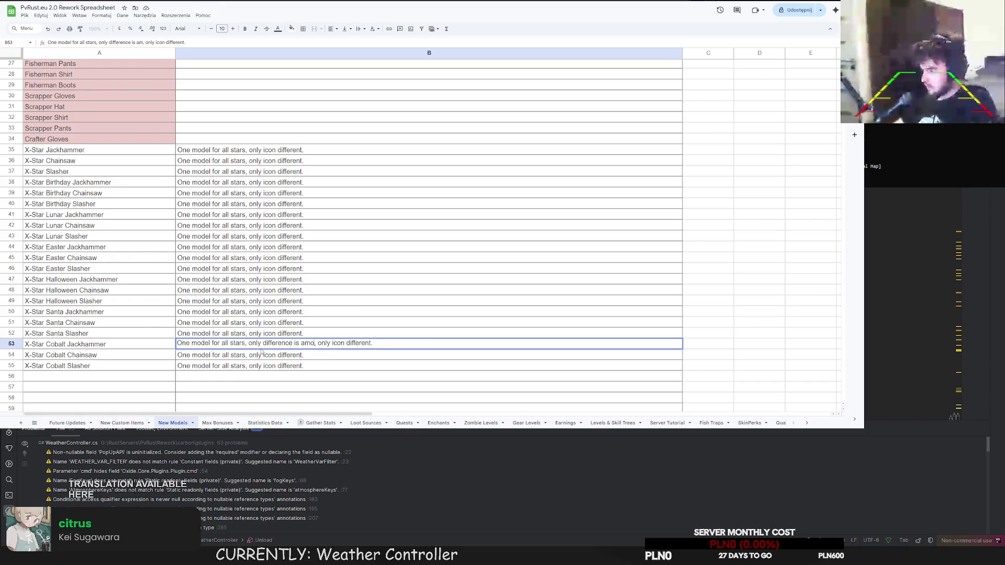
{"action": "type", "text": "wn stars"}
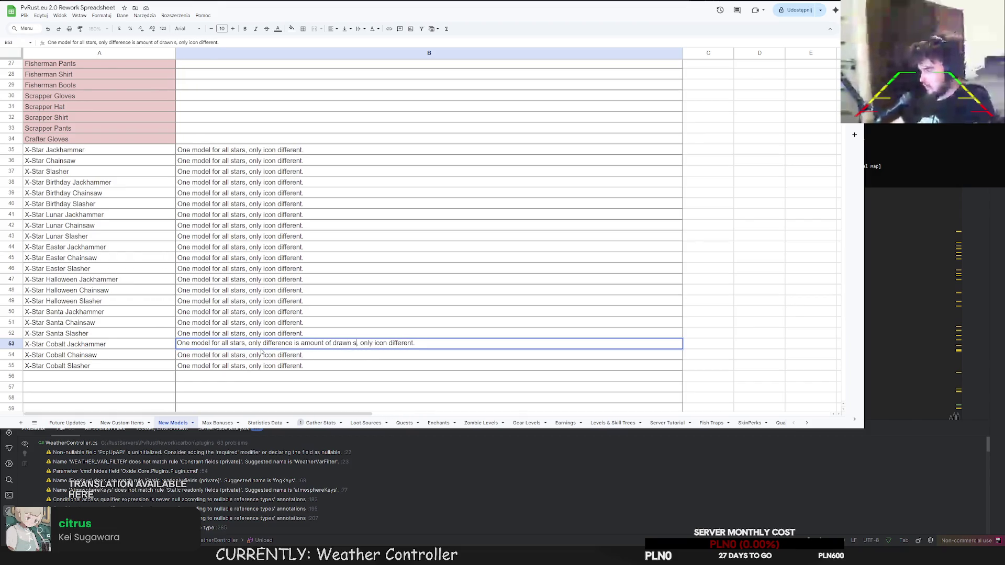
{"action": "double_click", "coordinate": [384, 343]}
{"action": "key", "text": "BackSpace"}
{"action": "key", "text": "BackSpace"}
{"action": "key", "text": "BackSpace"}
{"action": "type", "text": "and"}
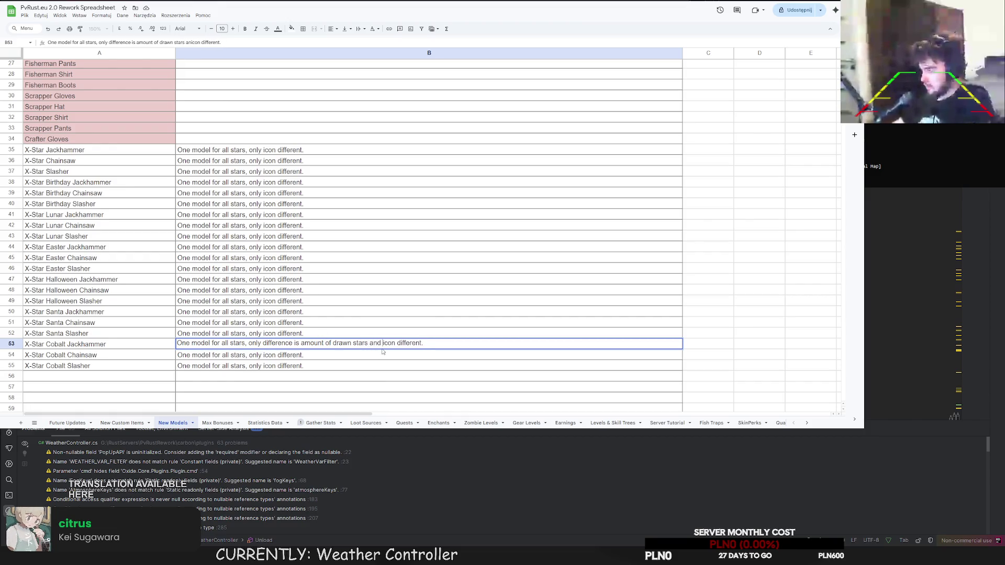
{"action": "double_click", "coordinate": [393, 344]}
{"action": "key", "text": "BackSpace"}
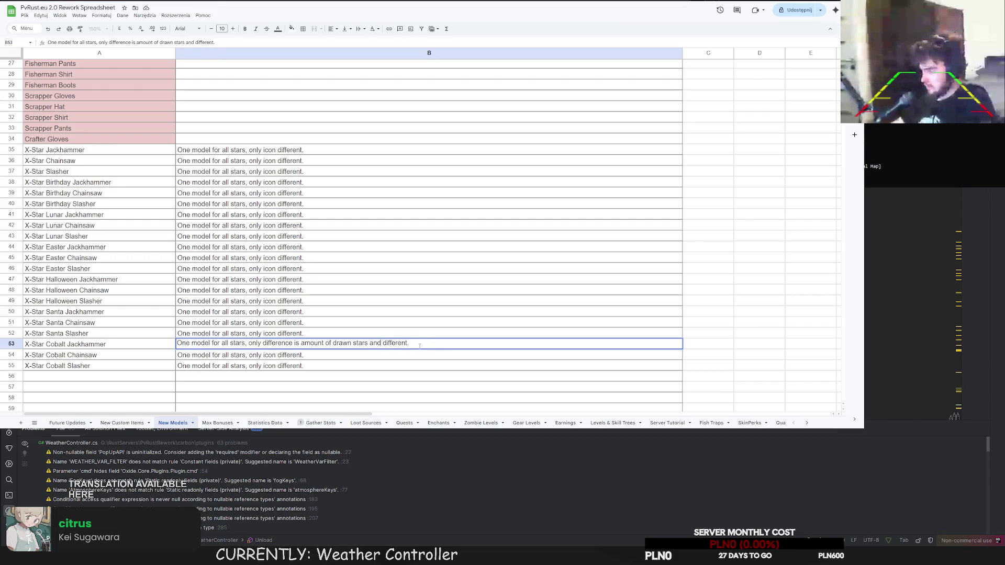
{"action": "left_click", "coordinate": [406, 343]}
{"action": "type", "text": "icon"}
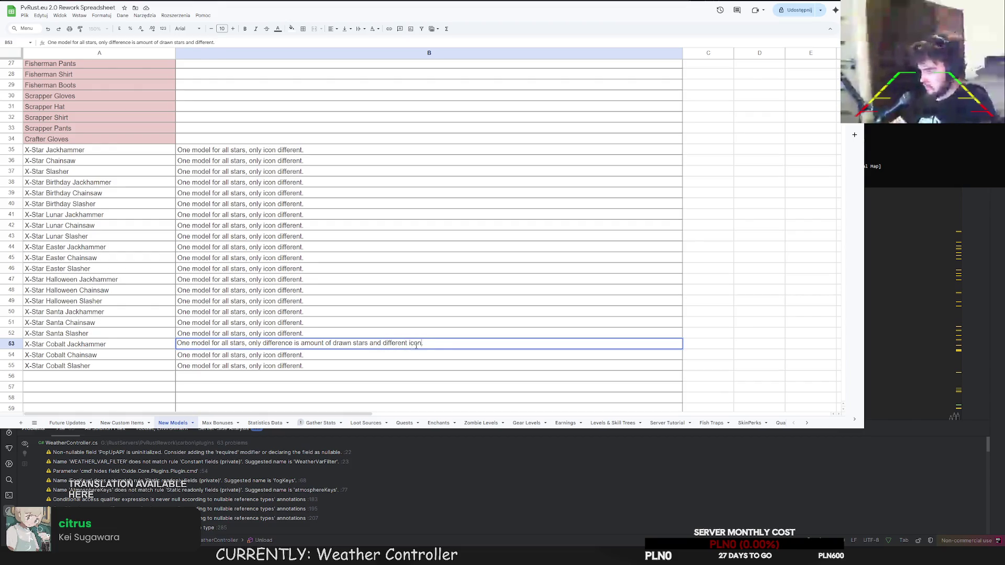
{"action": "left_click", "coordinate": [682, 349]}
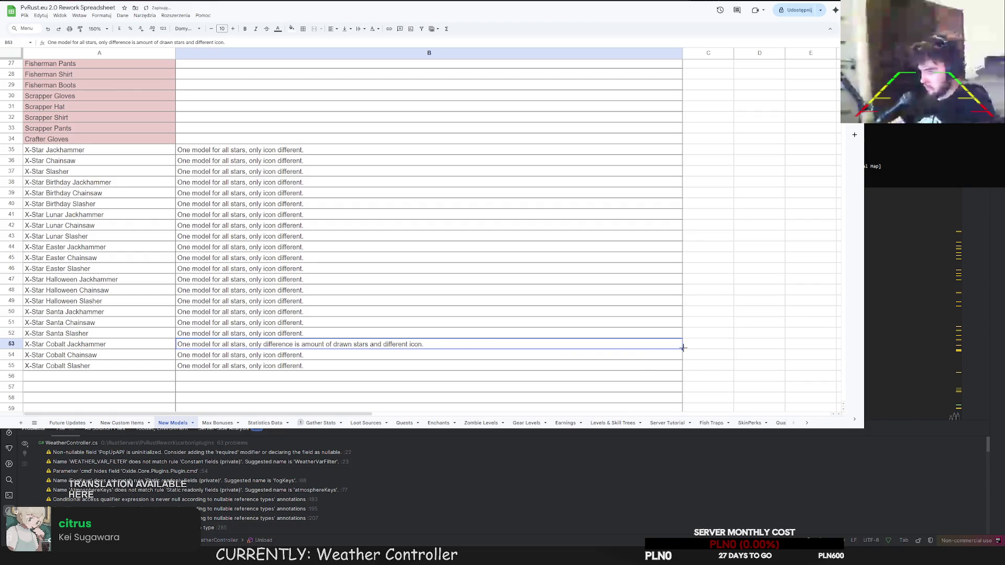
{"action": "left_click_drag", "start_coordinate": [679, 366], "coordinate": [678, 366]}
Enter 'Purple Torch' in A56.
{"action": "left_click", "coordinate": [79, 376]}
{"action": "type", "text": "Purple Torc"}
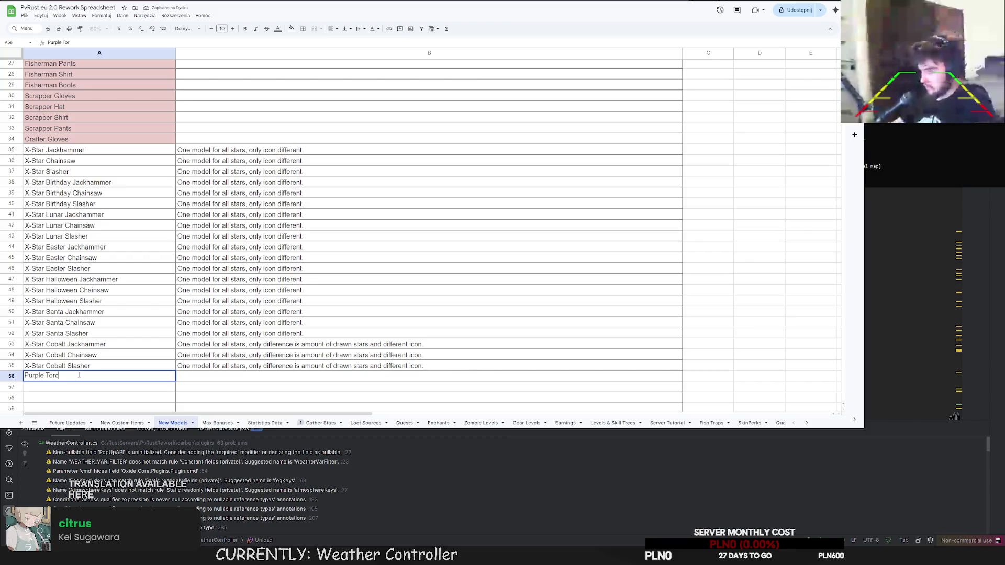
{"action": "type", "text": "h"}
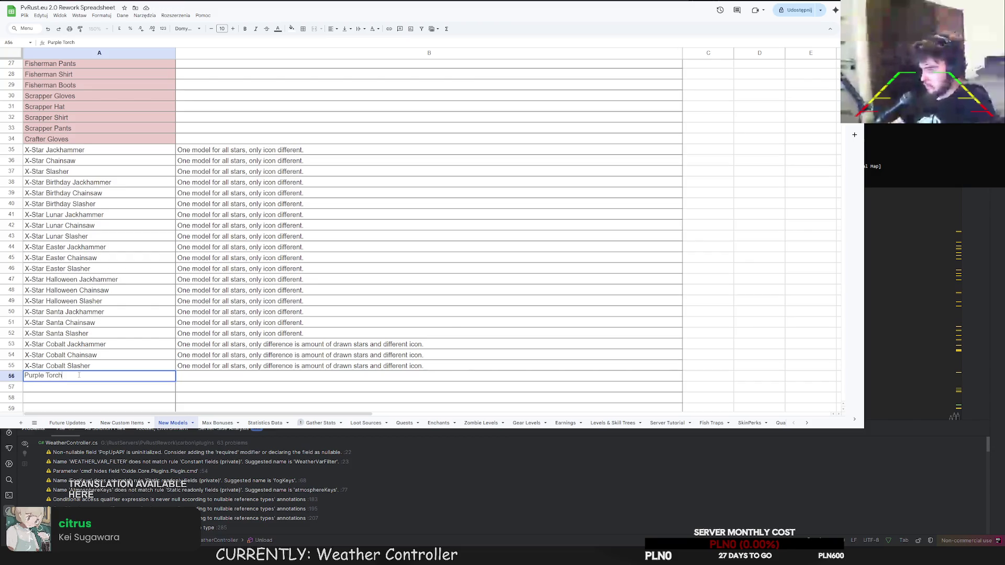
{"action": "left_click", "coordinate": [125, 348]}
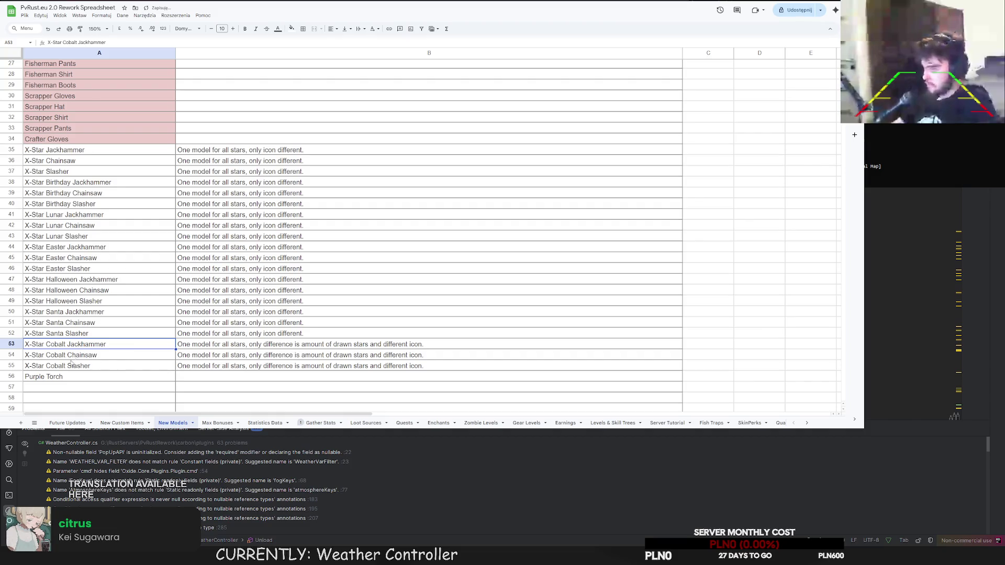
Fill the X-Star item names in A35:A55 light green.
{"action": "left_click_drag", "start_coordinate": [69, 366], "coordinate": [73, 150]}
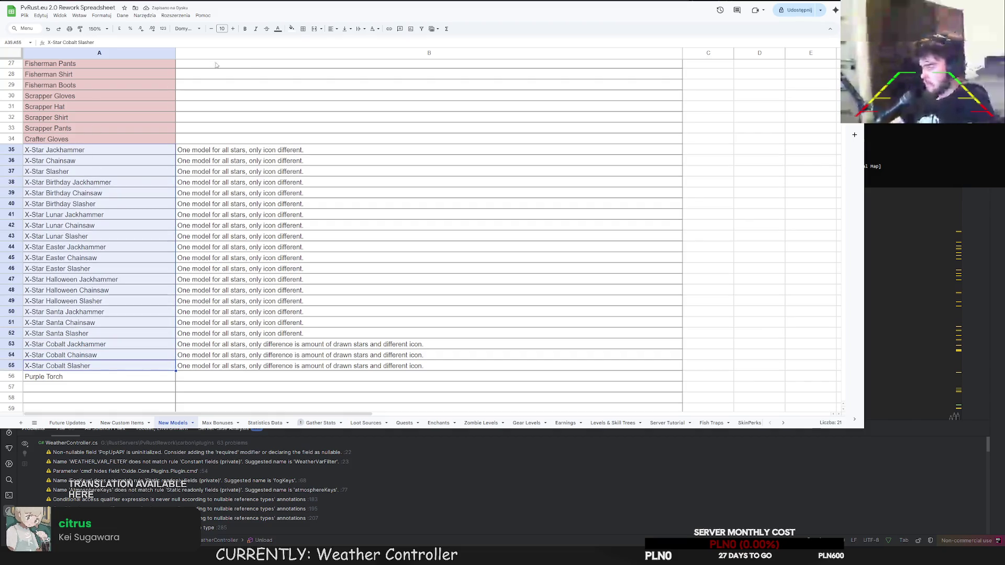
{"action": "scroll", "coordinate": [336, 85], "scroll_direction": "up", "scroll_amount": 10}
{"action": "left_click", "coordinate": [292, 28]}
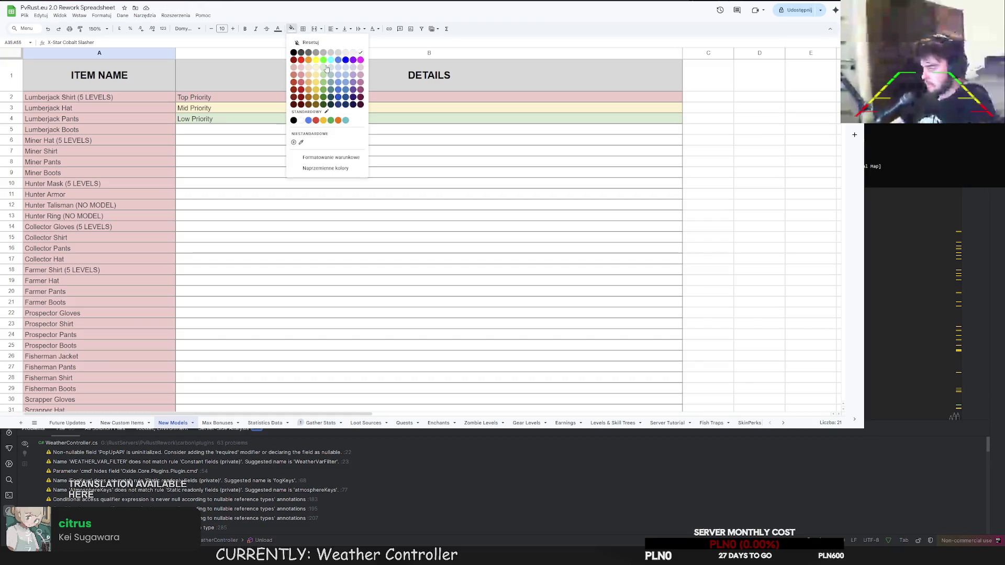
{"action": "left_click", "coordinate": [320, 74]}
Give the Purple Torch cell A56 a light red fill.
{"action": "scroll", "coordinate": [222, 209], "scroll_direction": "down", "scroll_amount": 10}
{"action": "left_click", "coordinate": [79, 276]}
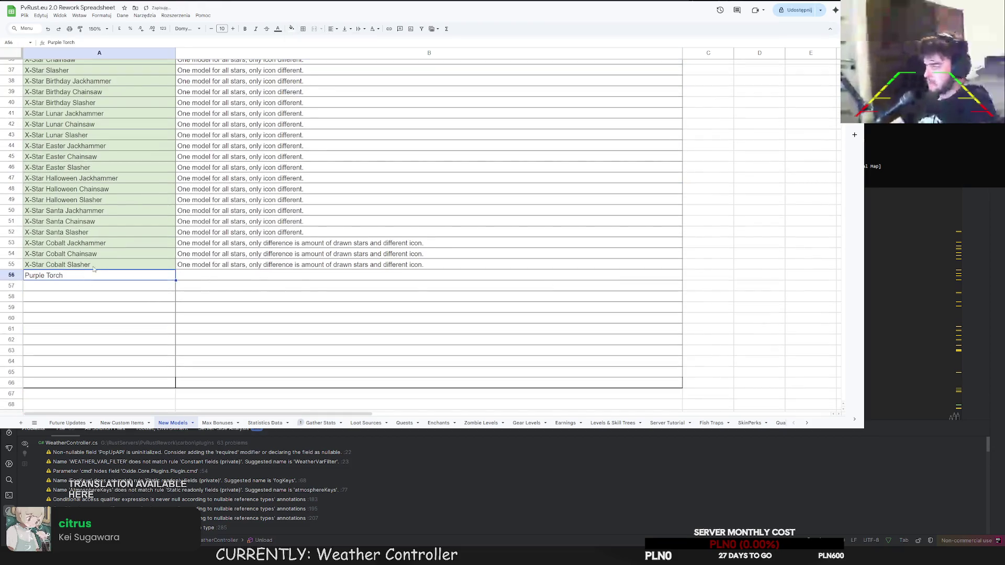
{"action": "scroll", "coordinate": [222, 87], "scroll_direction": "up", "scroll_amount": 10}
{"action": "left_click", "coordinate": [292, 29]}
{"action": "left_click", "coordinate": [310, 69]}
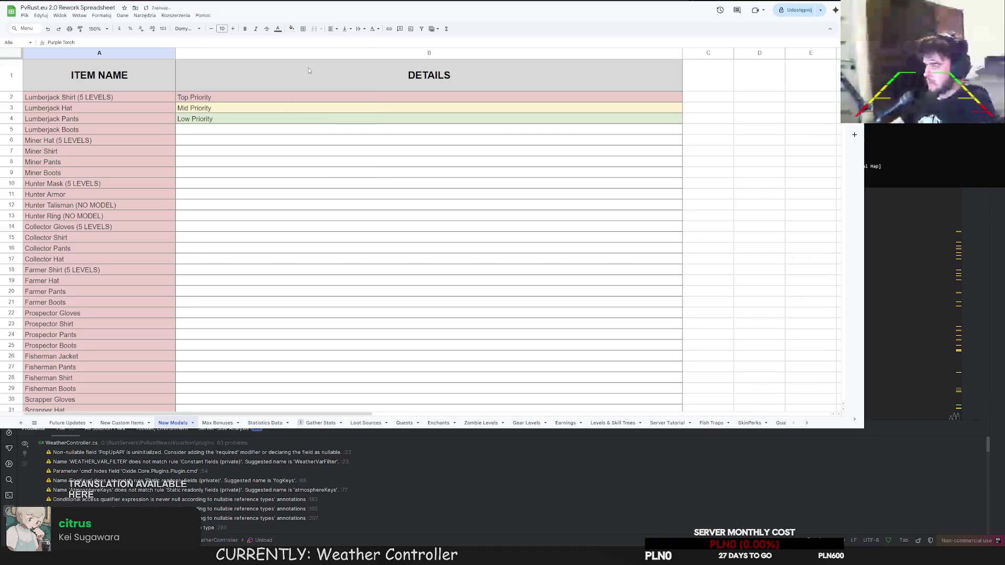
{"action": "scroll", "coordinate": [282, 241], "scroll_direction": "down", "scroll_amount": 10}
{"action": "left_click", "coordinate": [292, 28]}
{"action": "left_click", "coordinate": [302, 70]}
{"action": "left_click", "coordinate": [314, 175]}
Fill the three X-Star Cobalt names in A53:A55 light yellow.
{"action": "scroll", "coordinate": [314, 190], "scroll_direction": "up", "scroll_amount": 1}
{"action": "left_click_drag", "start_coordinate": [131, 344], "coordinate": [131, 365]}
{"action": "left_click", "coordinate": [291, 29]}
{"action": "left_click", "coordinate": [323, 70]}
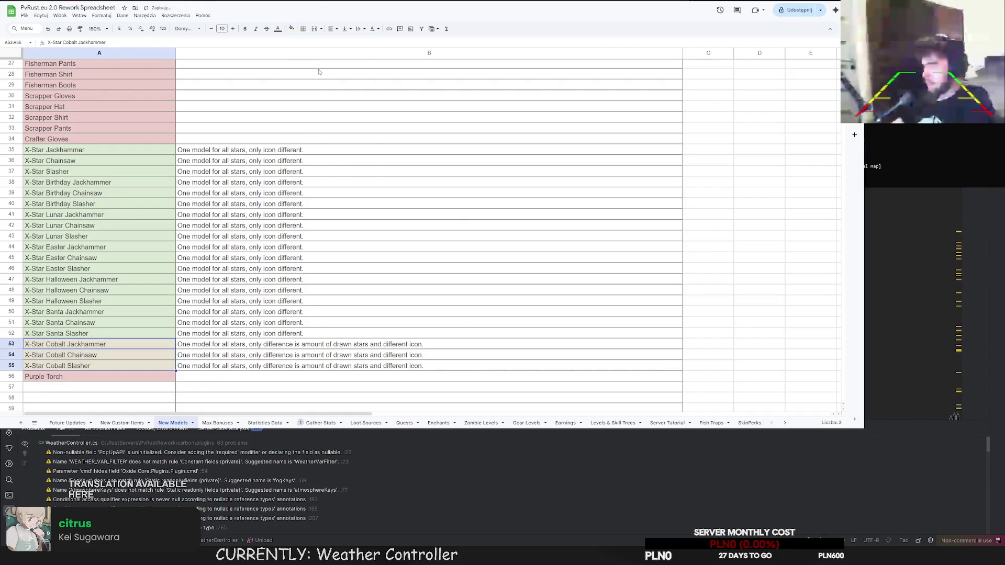
{"action": "left_click", "coordinate": [361, 205]}
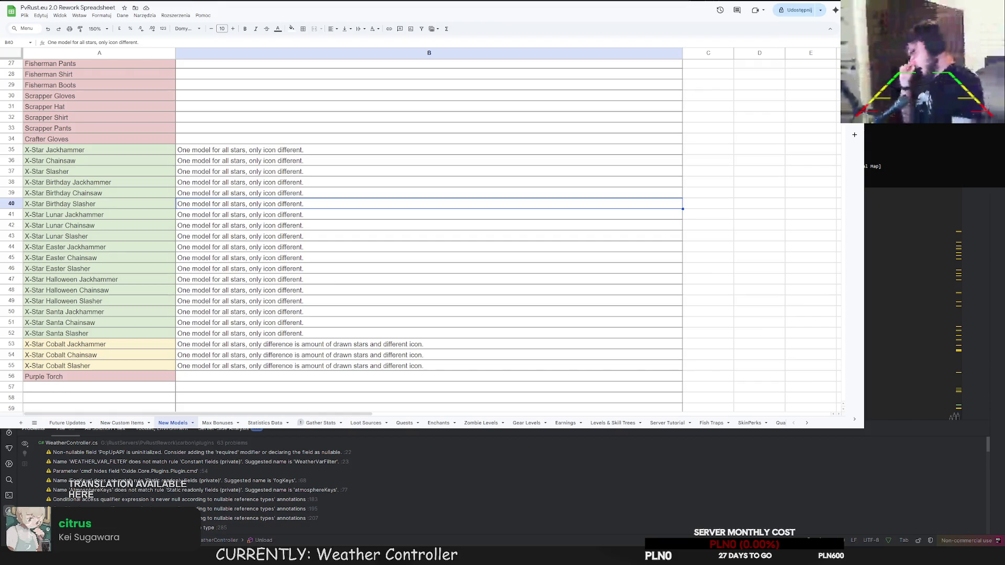
{"action": "scroll", "coordinate": [456, 273], "scroll_direction": "up", "scroll_amount": 5}
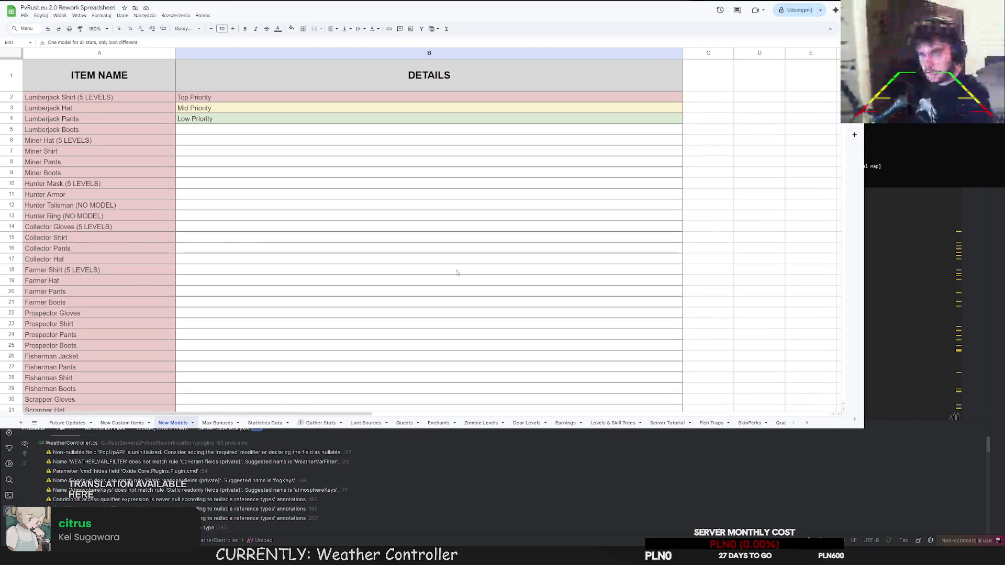
{"action": "scroll", "coordinate": [55, 227], "scroll_direction": "down", "scroll_amount": 3}
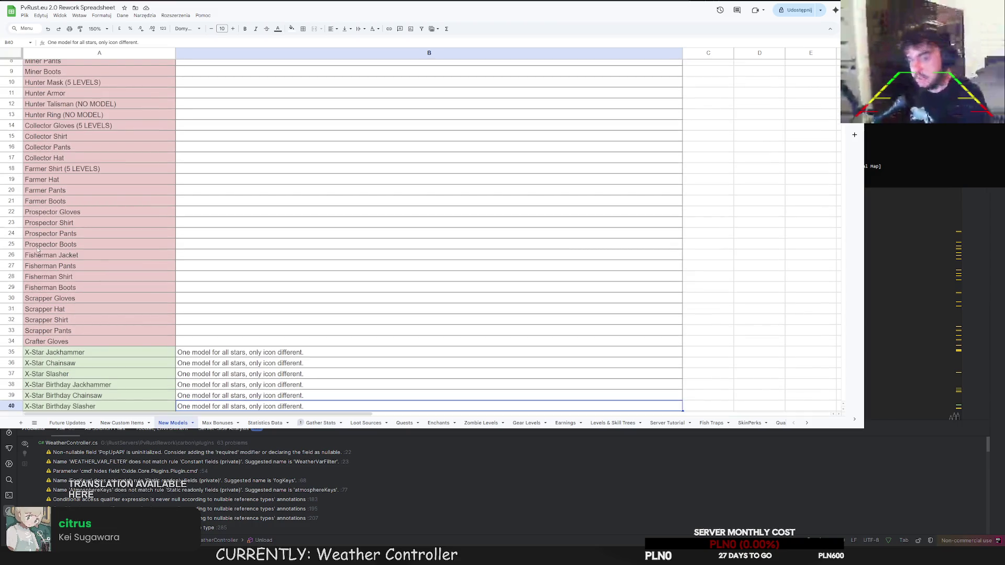
{"action": "scroll", "coordinate": [215, 252], "scroll_direction": "down", "scroll_amount": 8}
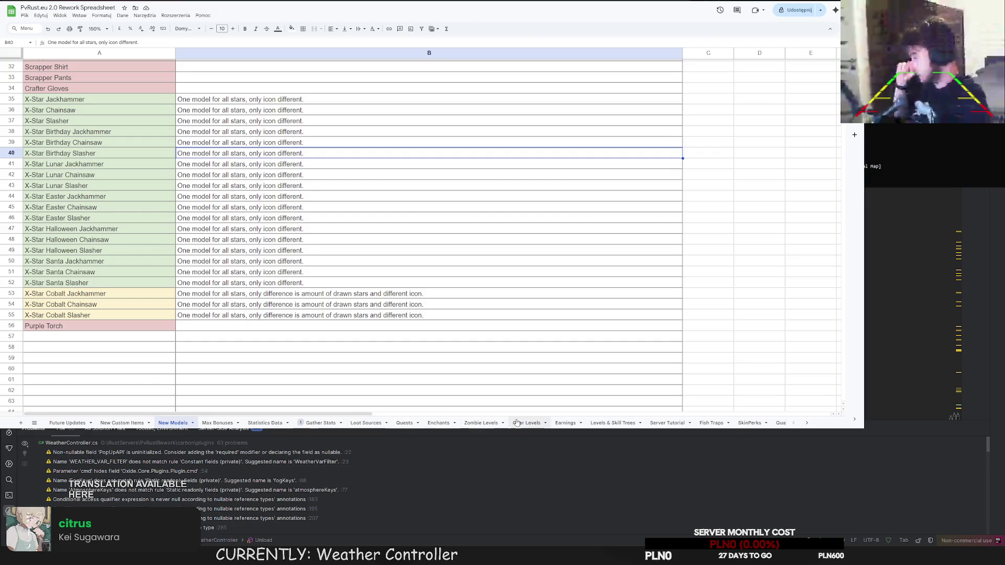
Copy SkinPerks names A2:A26, from Infested Wooden Helmet down, and go back to New Models.
{"action": "left_click", "coordinate": [750, 423]}
{"action": "scroll", "coordinate": [208, 267], "scroll_direction": "up", "scroll_amount": 9}
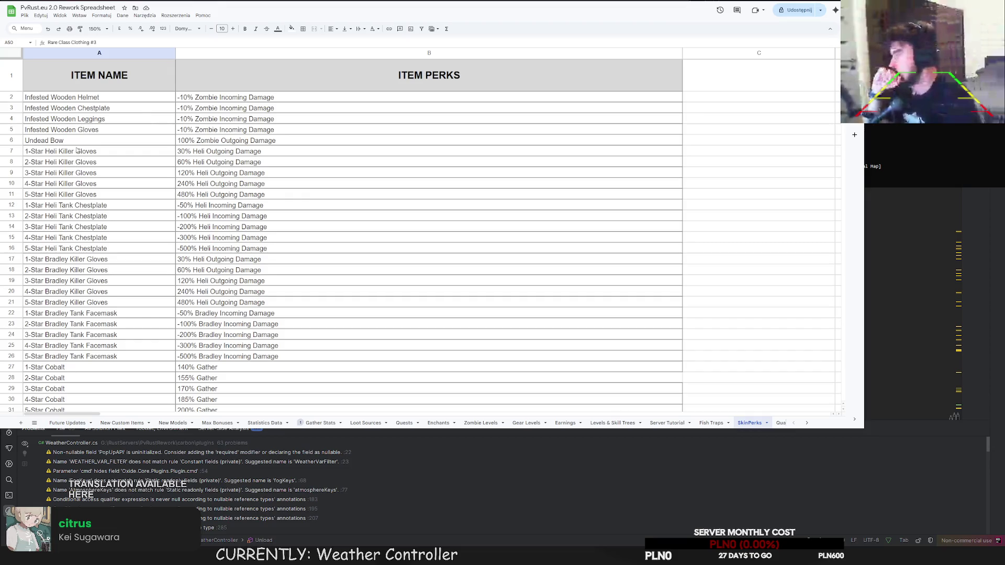
{"action": "left_click_drag", "start_coordinate": [83, 96], "coordinate": [77, 363]}
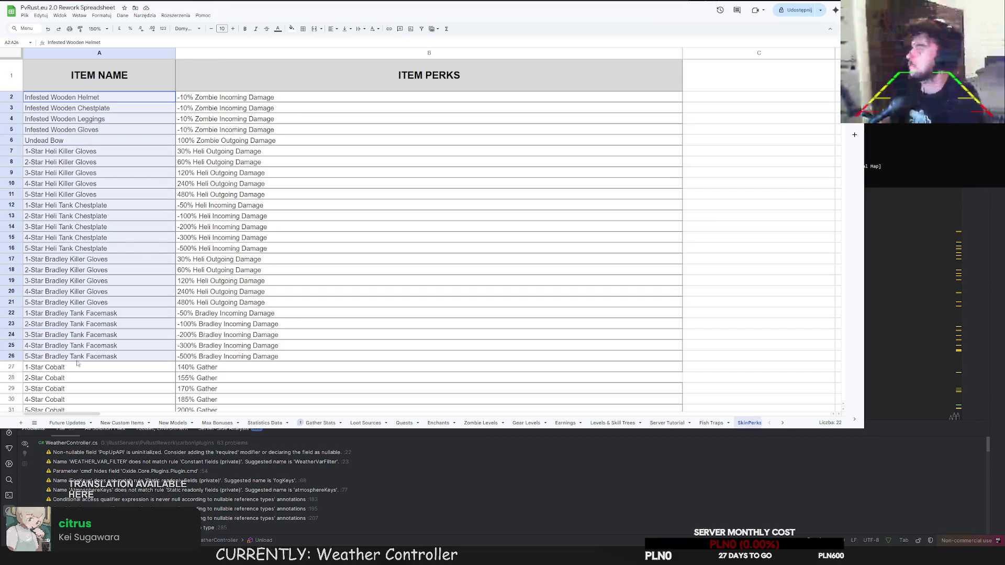
{"action": "key", "text": "ctrl+c"}
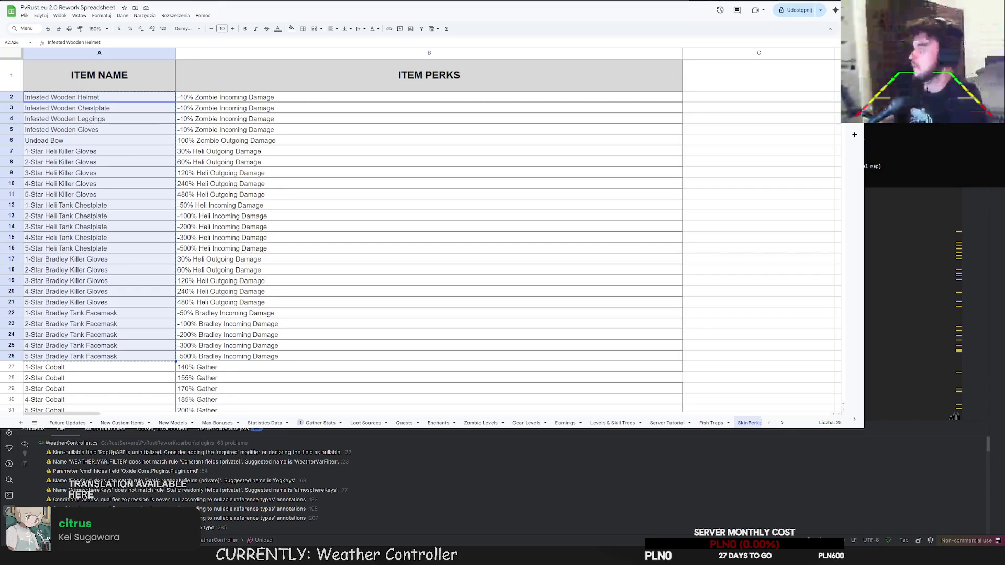
{"action": "left_click", "coordinate": [125, 424]}
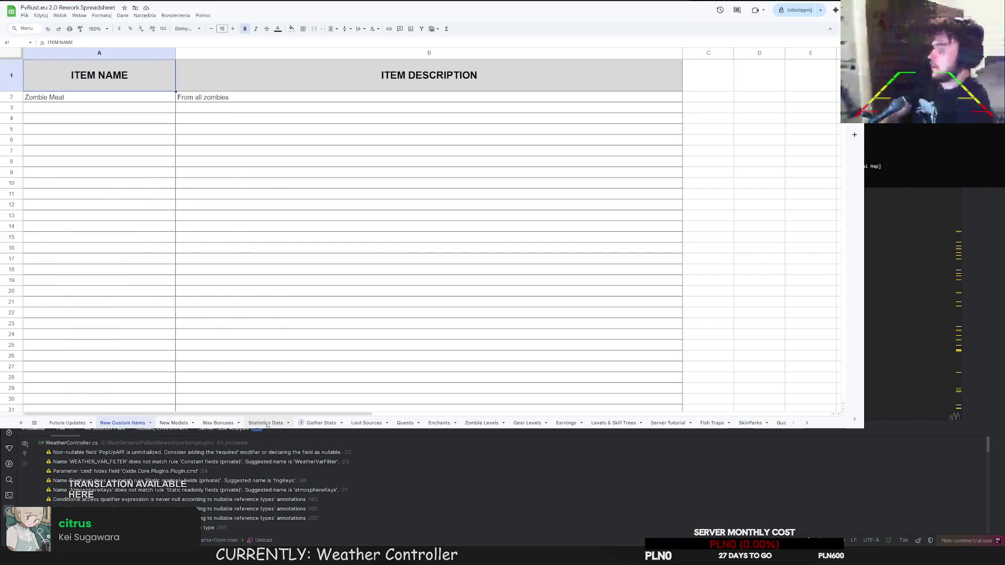
{"action": "left_click", "coordinate": [174, 423]}
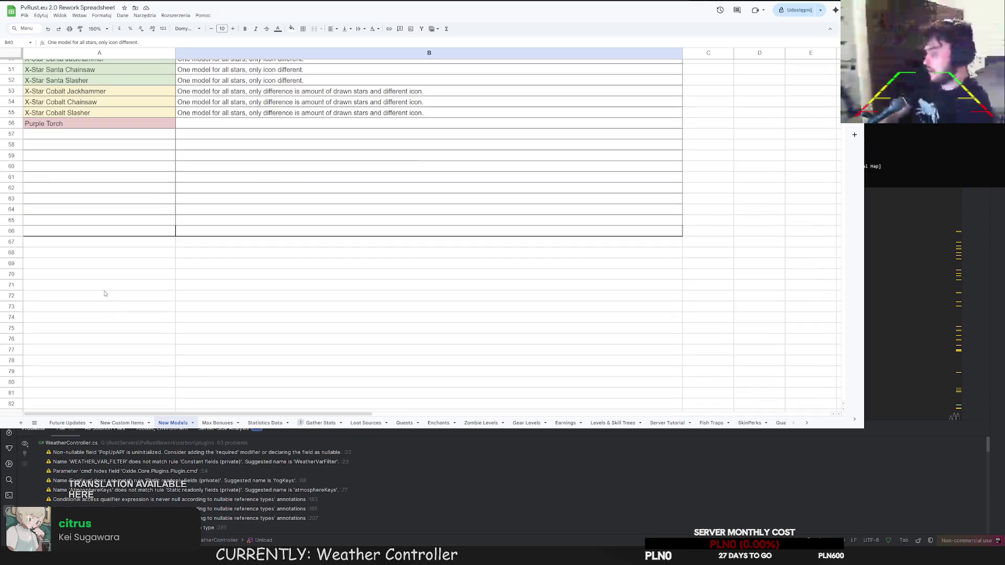
Paste the names below Purple Torch, rename Heli Killer Gloves to X-Star, and clear its 2–5 Star rows.
{"action": "left_click", "coordinate": [58, 134]}
{"action": "key", "text": "ctrl+v"}
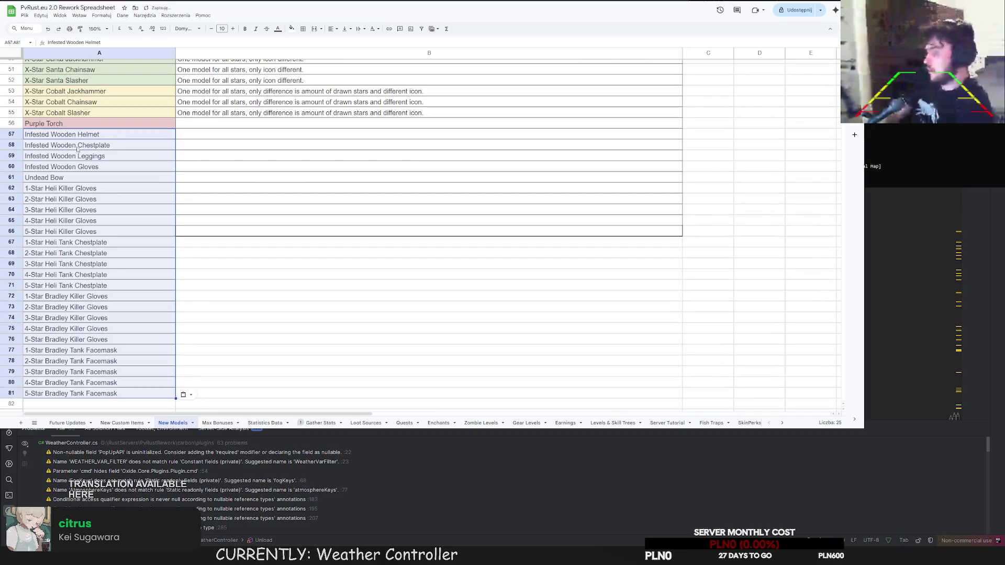
{"action": "left_click", "coordinate": [81, 188]}
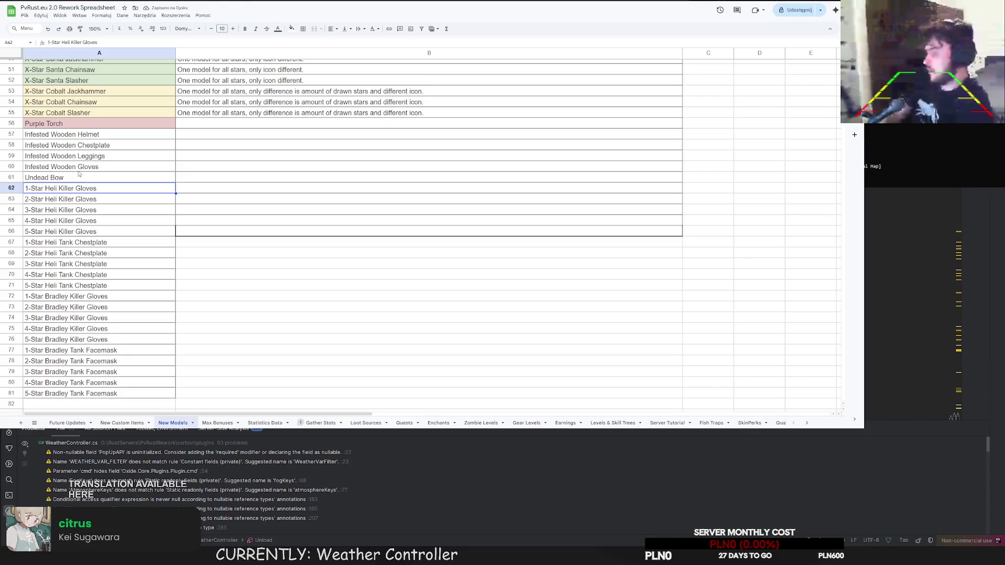
{"action": "double_click", "coordinate": [46, 189]}
{"action": "key", "text": "BackSpace"}
{"action": "type", "text": "X"}
{"action": "left_click_drag", "start_coordinate": [52, 200], "coordinate": [54, 233]}
{"action": "key", "text": "Delete"}
Move up and rename X-Star Heli Tank Chestplate, clear its extra rows, and rename X-Star Bradley Killer Gloves.
{"action": "left_click", "coordinate": [54, 243]}
{"action": "mouse_move", "coordinate": [54, 238]}
{"action": "left_mouse_down"}
{"action": "mouse_move", "coordinate": [55, 202]}
{"action": "mouse_move", "coordinate": [33, 202]}
{"action": "left_mouse_up"}
{"action": "double_click", "coordinate": [32, 202]}
{"action": "key", "text": "BackSpace"}
{"action": "type", "text": "X"}
{"action": "left_click", "coordinate": [57, 222]}
{"action": "mouse_move", "coordinate": [57, 253]}
{"action": "left_mouse_down"}
{"action": "mouse_move", "coordinate": [75, 329]}
{"action": "mouse_move", "coordinate": [75, 297]}
{"action": "mouse_move", "coordinate": [24, 209]}
{"action": "left_mouse_up"}
{"action": "left_click", "coordinate": [75, 285]}
{"action": "key", "text": "Delete"}
{"action": "type", "text": "X"}
{"action": "key", "text": "Return"}
{"action": "left_click", "coordinate": [58, 242]}
Move Bradley Tank Facemask up to row 65 as X-Star Bradley Tank Facemask.
{"action": "left_click", "coordinate": [56, 350]}
{"action": "left_click_drag", "start_coordinate": [55, 350], "coordinate": [46, 222]}
{"action": "key", "text": "F2"}
{"action": "key", "text": "Home"}
{"action": "key", "text": "Delete"}
{"action": "type", "text": "X"}
{"action": "key", "text": "Return"}
{"action": "key", "text": "Down"}
{"action": "key", "text": "Down"}
Wipe leftover entries and thick borders from the blank rows, copying plain formatting down to row 113.
{"action": "mouse_move", "coordinate": [168, 232]}
{"action": "left_mouse_down"}
{"action": "mouse_move", "coordinate": [685, 239]}
{"action": "mouse_move", "coordinate": [683, 385]}
{"action": "left_mouse_up"}
{"action": "left_click", "coordinate": [174, 234]}
{"action": "left_click_drag", "start_coordinate": [174, 234], "coordinate": [269, 236]}
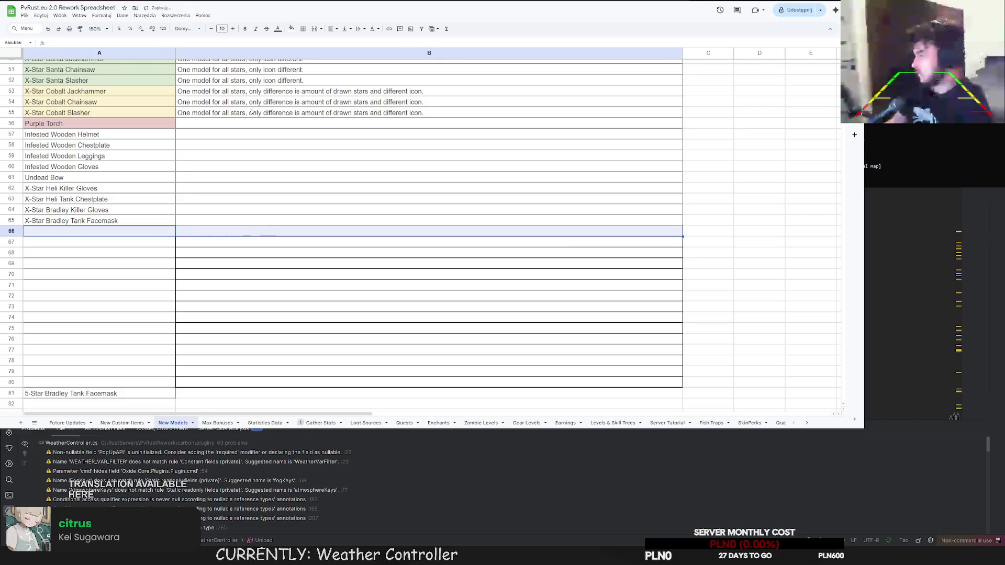
{"action": "left_click", "coordinate": [516, 210]}
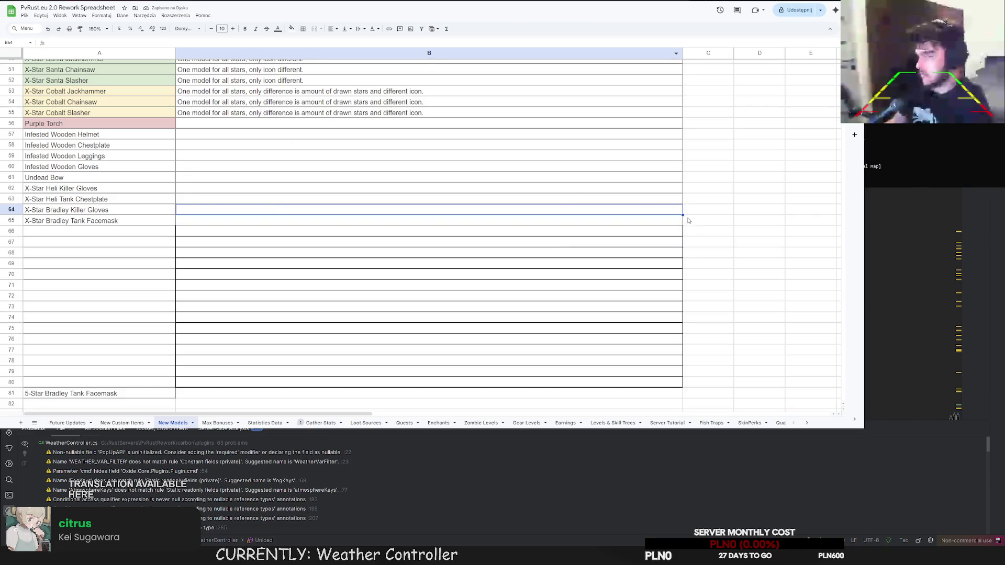
{"action": "left_click", "coordinate": [518, 382], "text": "shift"}
{"action": "key", "text": "ctrl+backslash"}
{"action": "left_click", "coordinate": [493, 328]}
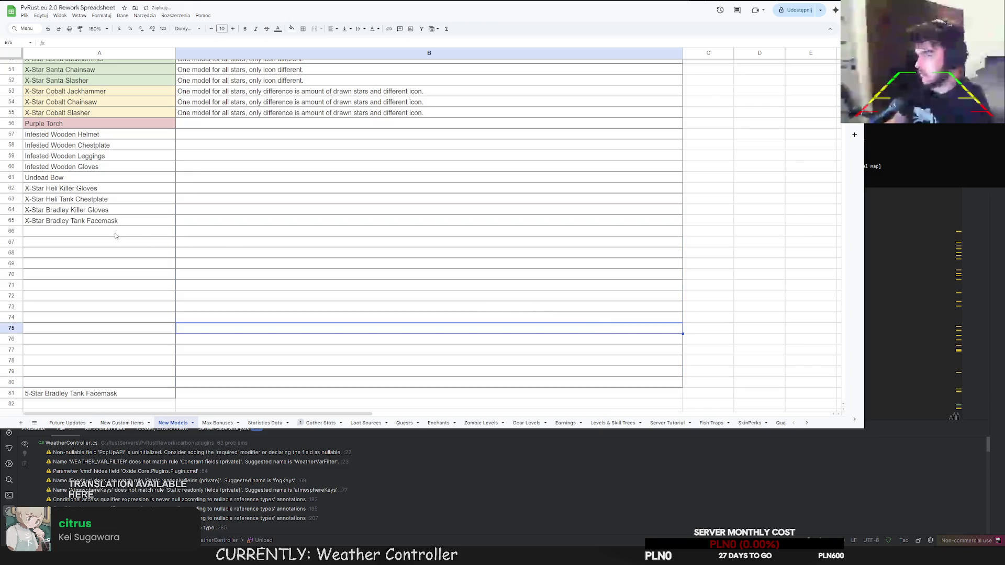
{"action": "left_click_drag", "start_coordinate": [116, 235], "coordinate": [366, 234]}
{"action": "mouse_move", "coordinate": [682, 237]}
{"action": "left_mouse_down"}
{"action": "mouse_move", "coordinate": [576, 341]}
{"action": "mouse_move", "coordinate": [463, 408]}
{"action": "left_mouse_up"}
{"action": "scroll", "coordinate": [462, 289], "scroll_direction": "up", "scroll_amount": 15}
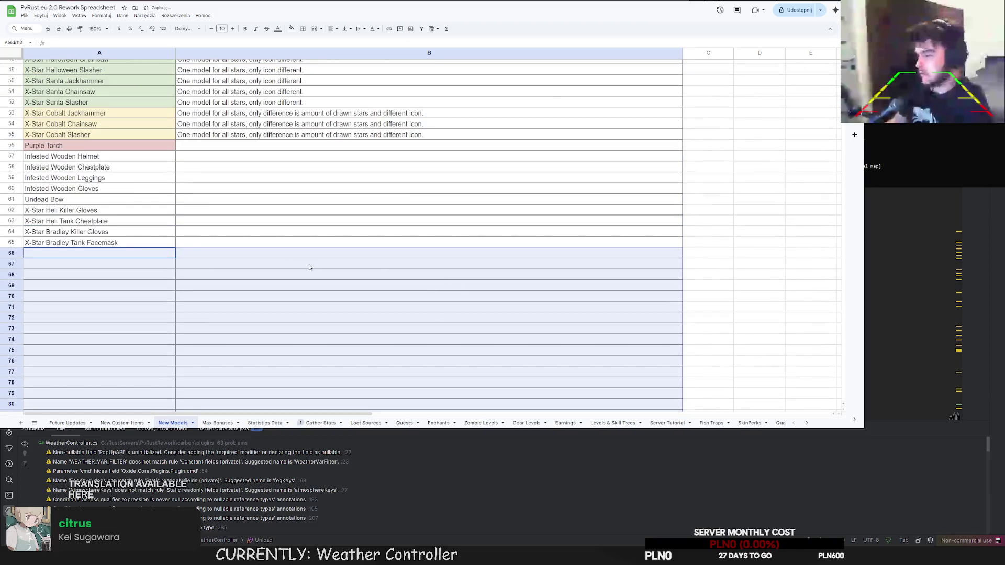
{"action": "key", "text": "Up"}
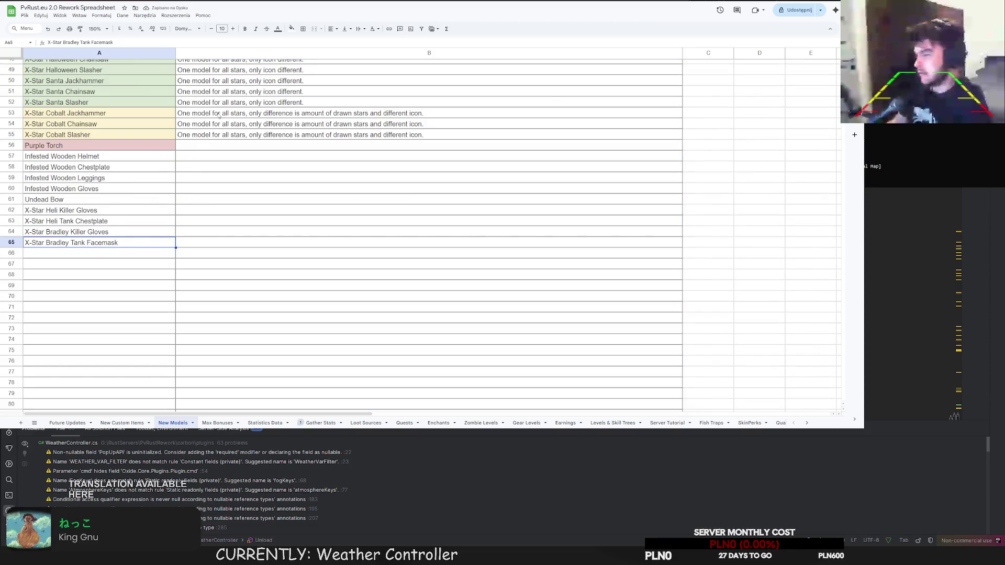
Check the details for X-Star Santa Slasher and the empty X-Star Heli Killer Gloves details cell.
{"action": "left_click", "coordinate": [230, 105]}
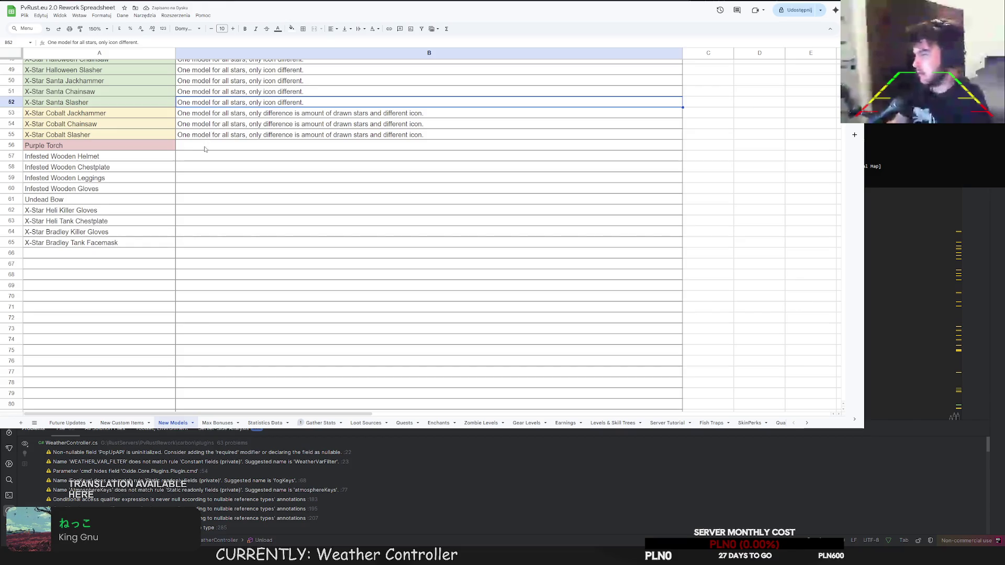
{"action": "left_click", "coordinate": [194, 211]}
{"action": "scroll", "coordinate": [193, 211], "scroll_direction": "up", "scroll_amount": 15}
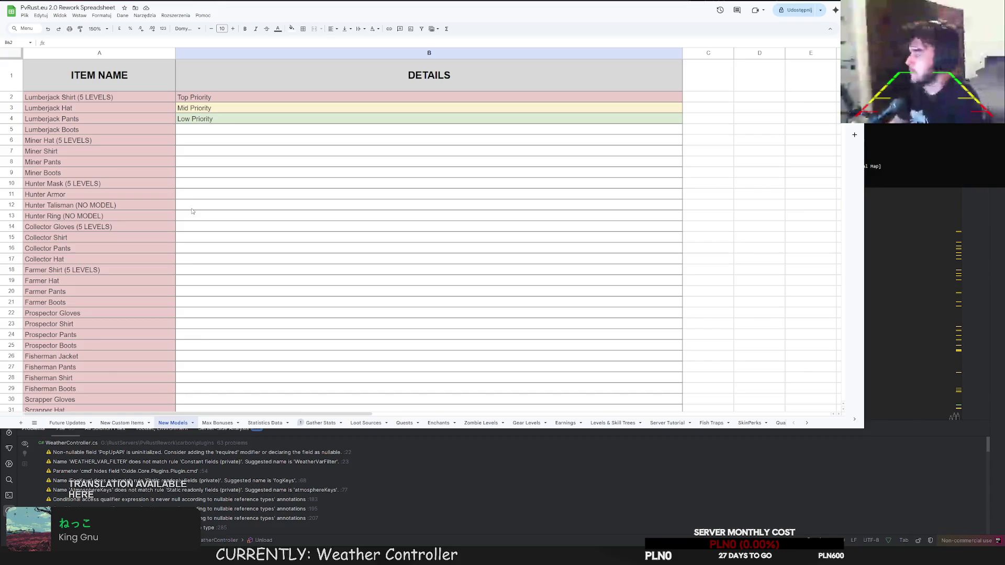
{"action": "scroll", "coordinate": [192, 210], "scroll_direction": "down", "scroll_amount": 12}
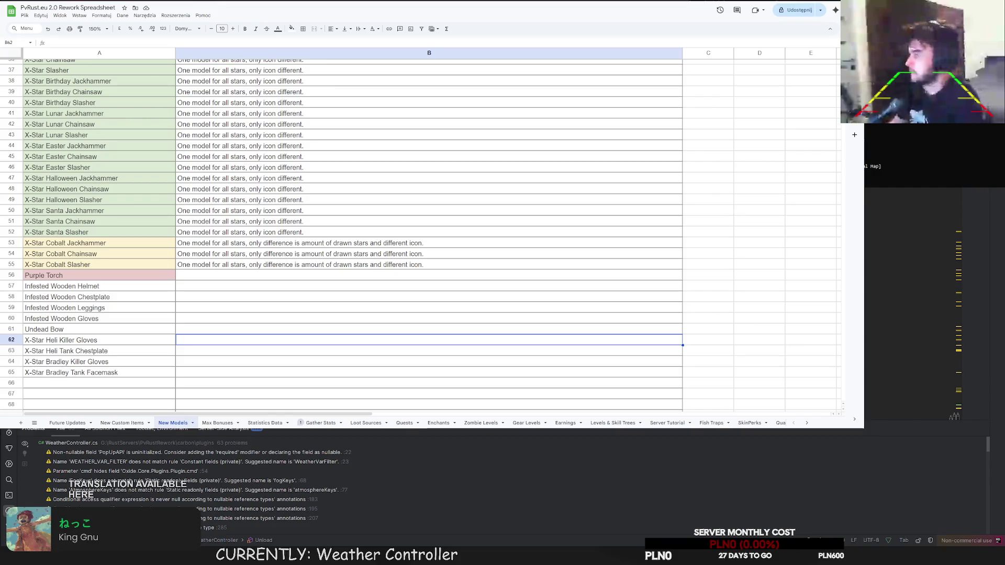
{"action": "scroll", "coordinate": [193, 310], "scroll_direction": "down", "scroll_amount": 5}
Select the names from Infested Wooden Helmet to X-Star Bradley Tank Facemask and run the /s bonuses command.
{"action": "left_click", "coordinate": [133, 223]}
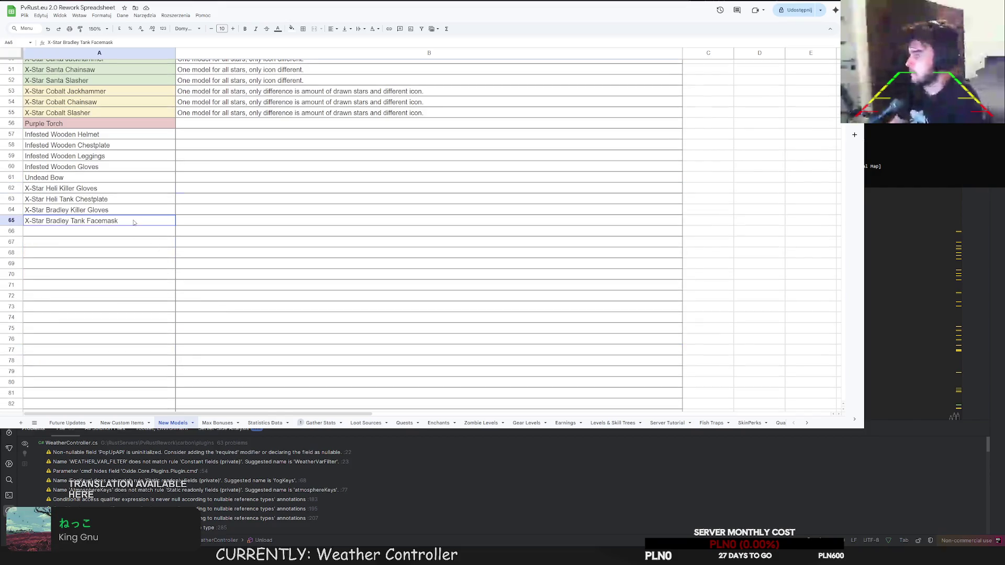
{"action": "left_click_drag", "start_coordinate": [60, 135], "coordinate": [69, 223]}
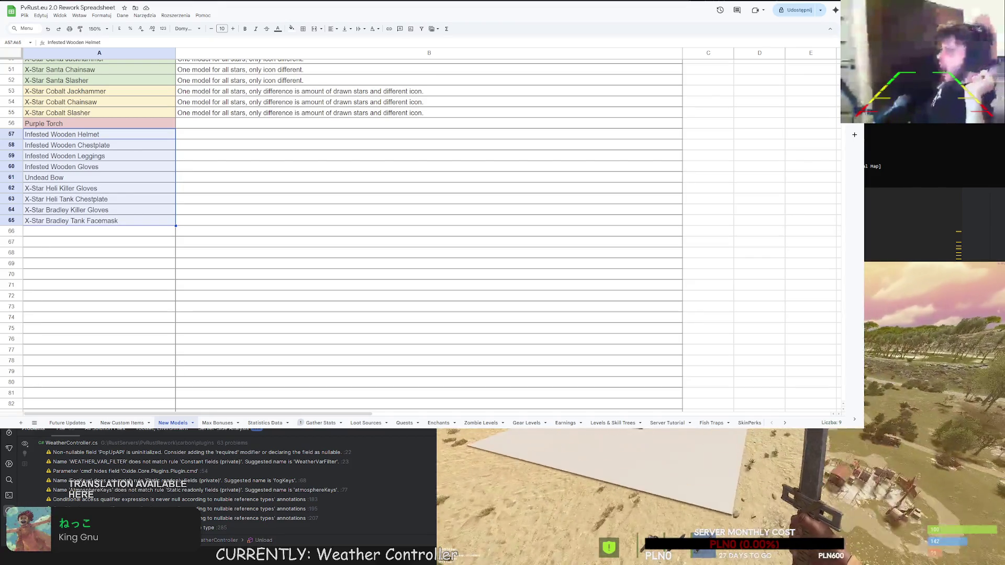
{"action": "type", "text": "/stat"}
{"action": "key", "text": "Return"}
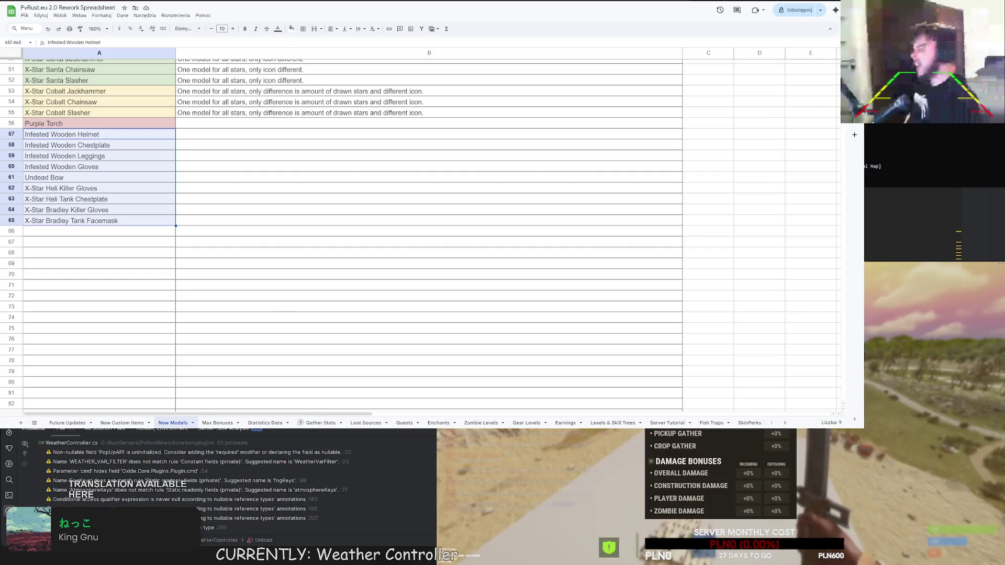
{"action": "scroll", "coordinate": [715, 429], "scroll_direction": "down", "scroll_amount": 3}
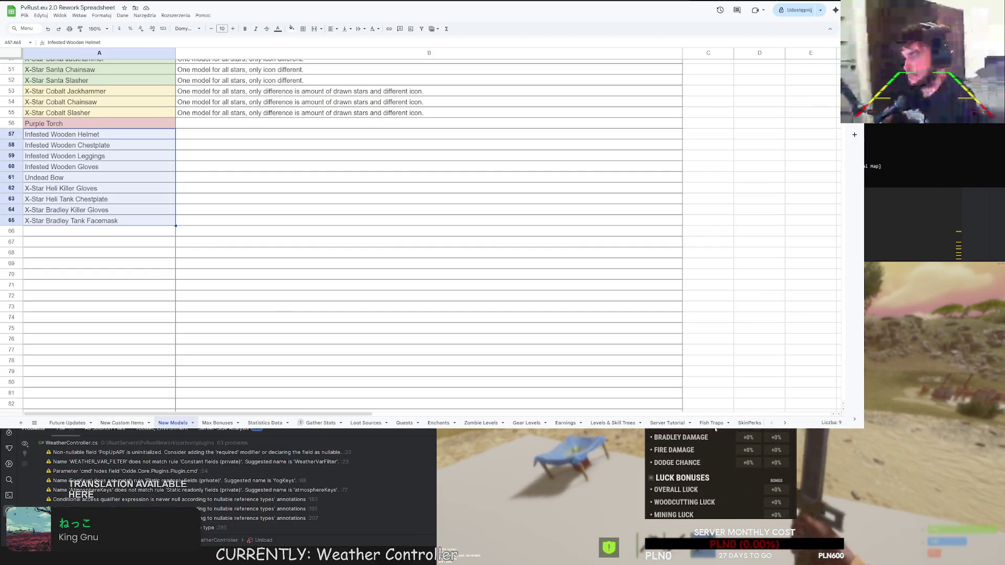
{"action": "scroll", "coordinate": [712, 429], "scroll_direction": "down", "scroll_amount": 3}
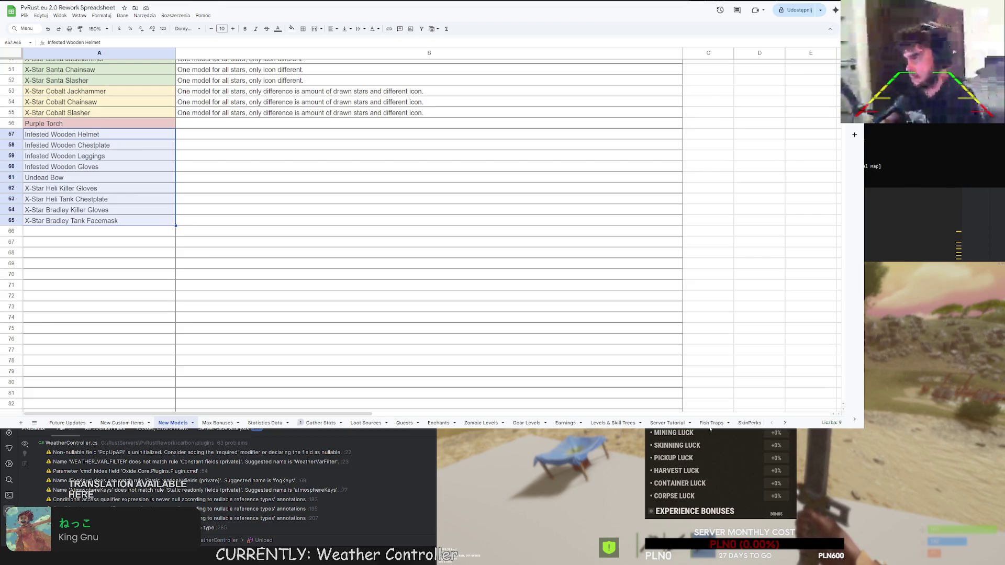
{"action": "scroll", "coordinate": [710, 429], "scroll_direction": "down", "scroll_amount": 3}
{"action": "scroll", "coordinate": [721, 473], "scroll_direction": "down", "scroll_amount": 3}
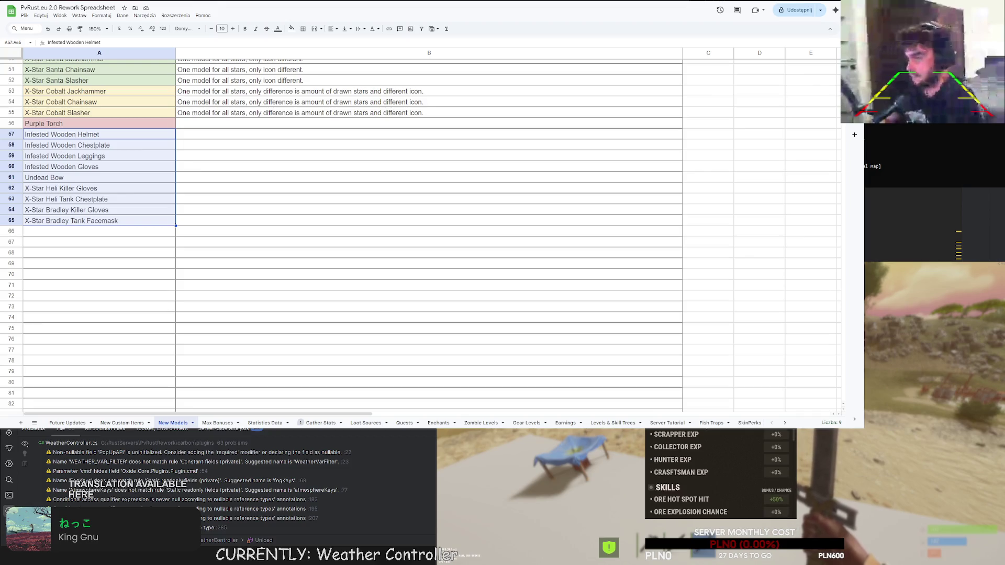
{"action": "scroll", "coordinate": [720, 474], "scroll_direction": "down", "scroll_amount": 1}
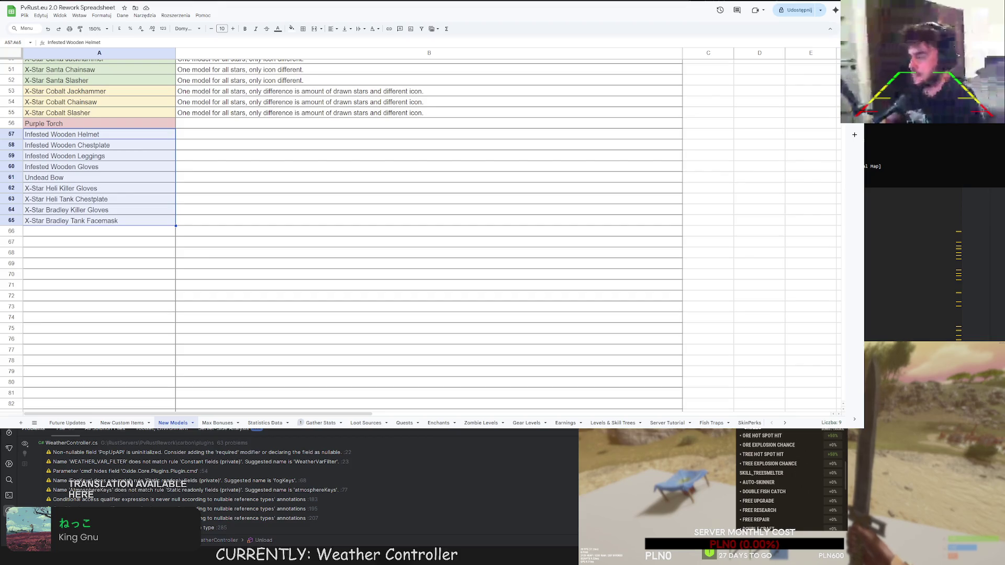
Reach the SkinPerks sheet via Fish Traps and scroll to the end of the list.
{"action": "left_click", "coordinate": [79, 220]}
{"action": "scroll", "coordinate": [82, 229], "scroll_direction": "up", "scroll_amount": 5}
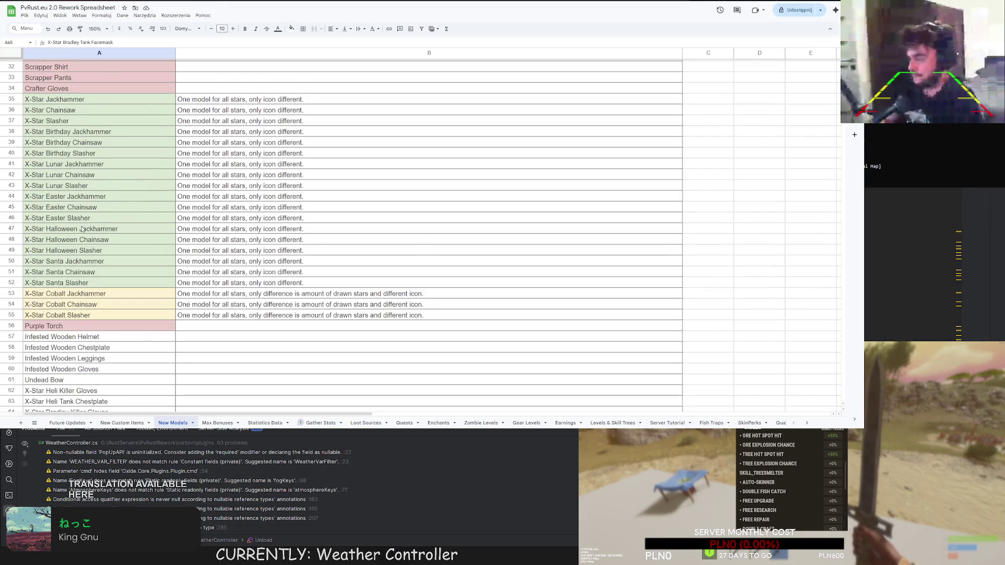
{"action": "scroll", "coordinate": [83, 228], "scroll_direction": "down", "scroll_amount": 3}
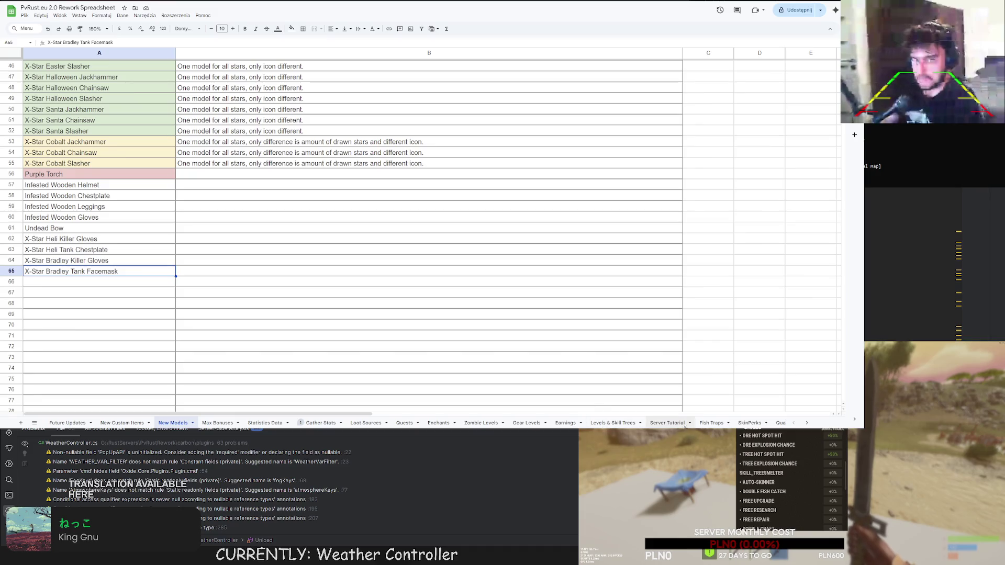
{"action": "left_click", "coordinate": [711, 423]}
{"action": "left_click", "coordinate": [750, 423]}
{"action": "scroll", "coordinate": [103, 335], "scroll_direction": "down", "scroll_amount": 6}
Enter Laser Sunglasses in A52 and start its description with +50 for Ore Hotspot Hit.
{"action": "left_click", "coordinate": [100, 335]}
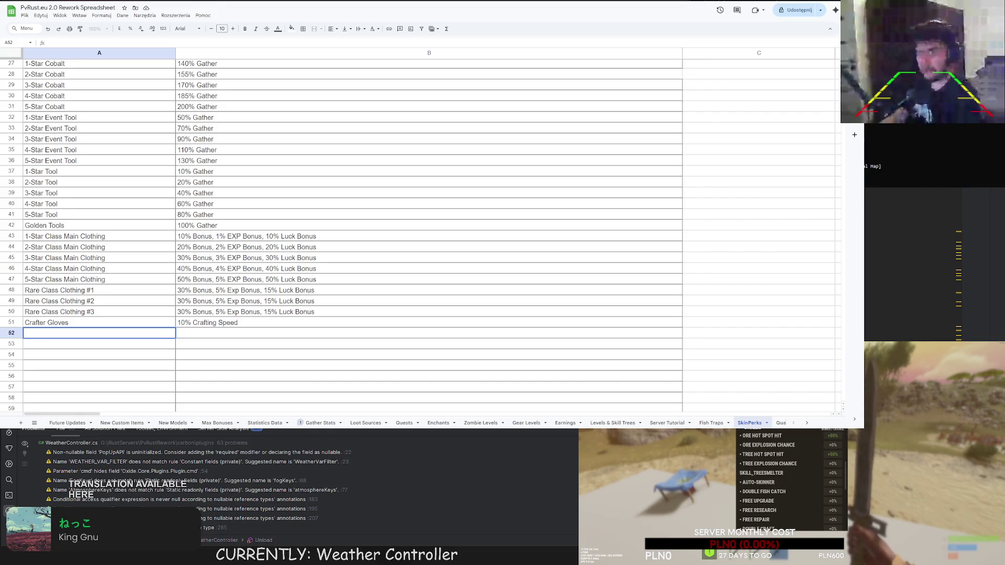
{"action": "type", "text": "Laser sun"}
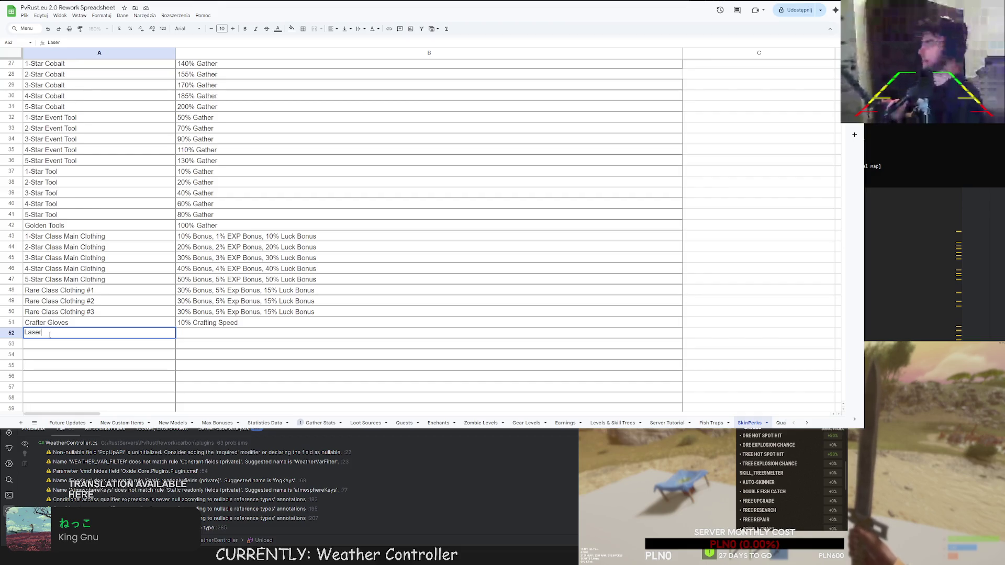
{"action": "key", "text": "BackSpace"}
{"action": "key", "text": "BackSpace"}
{"action": "key", "text": "BackSpace"}
{"action": "type", "text": "Sunglasses"}
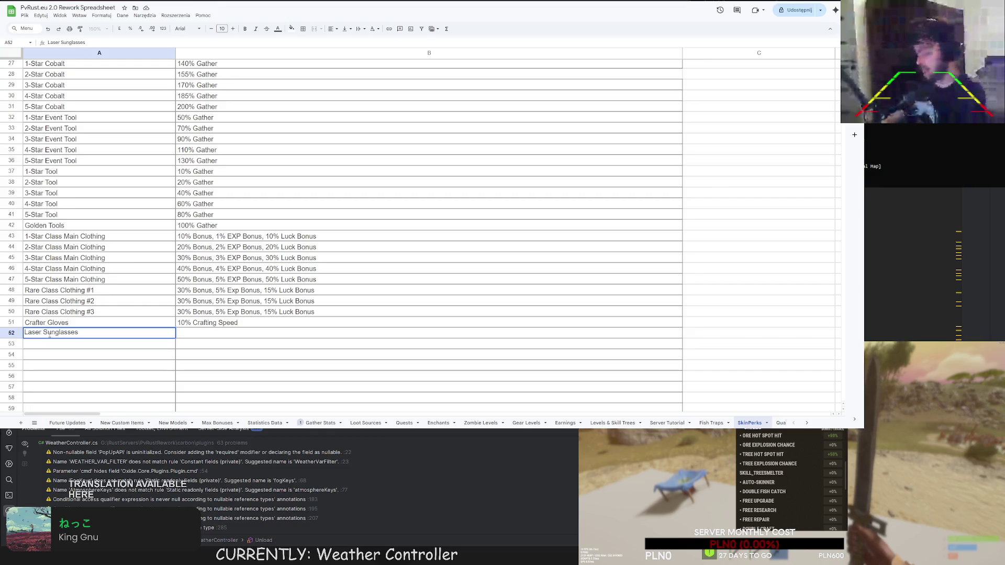
{"action": "key", "text": "Tab"}
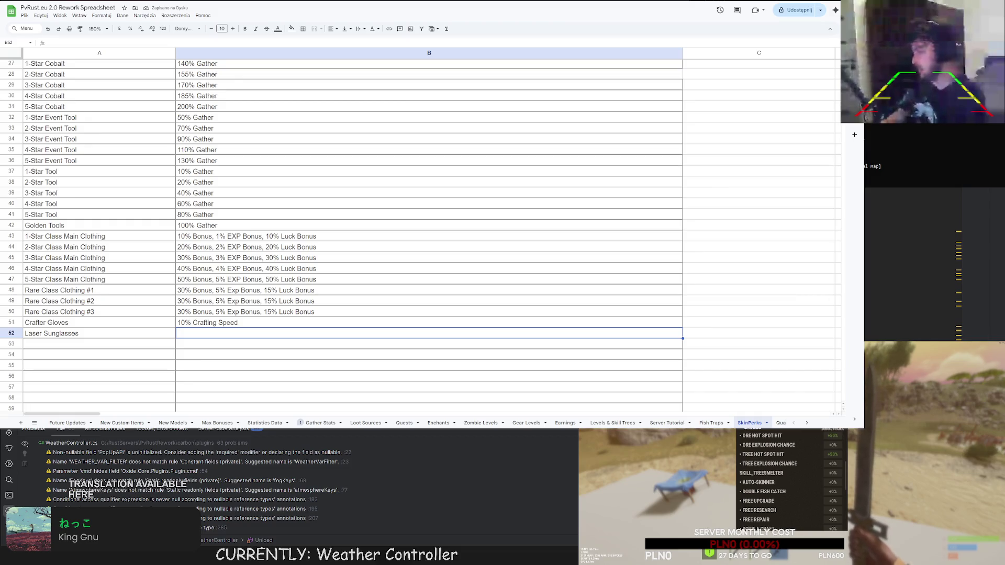
{"action": "double_click", "coordinate": [195, 334]}
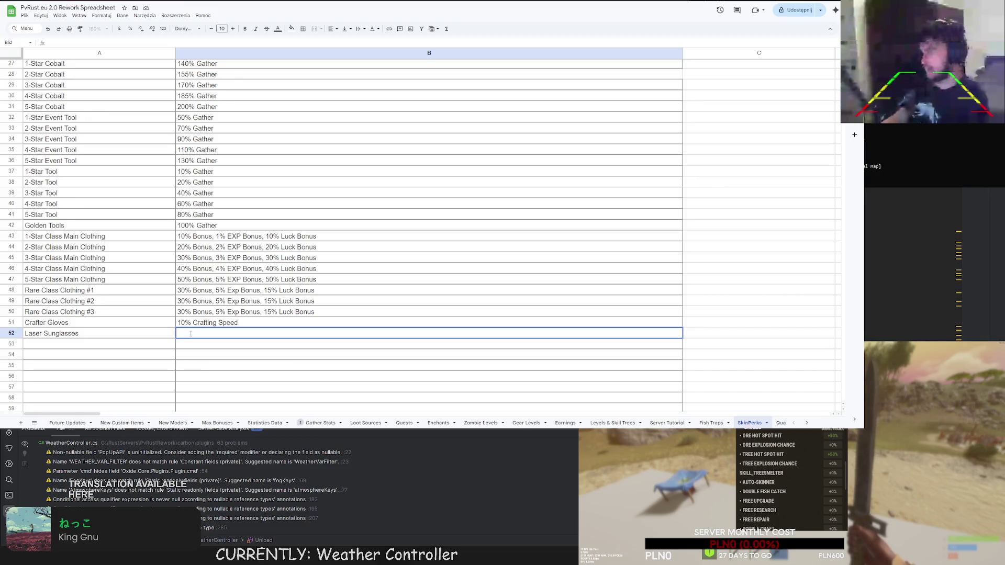
{"action": "type", "text": "+50"}
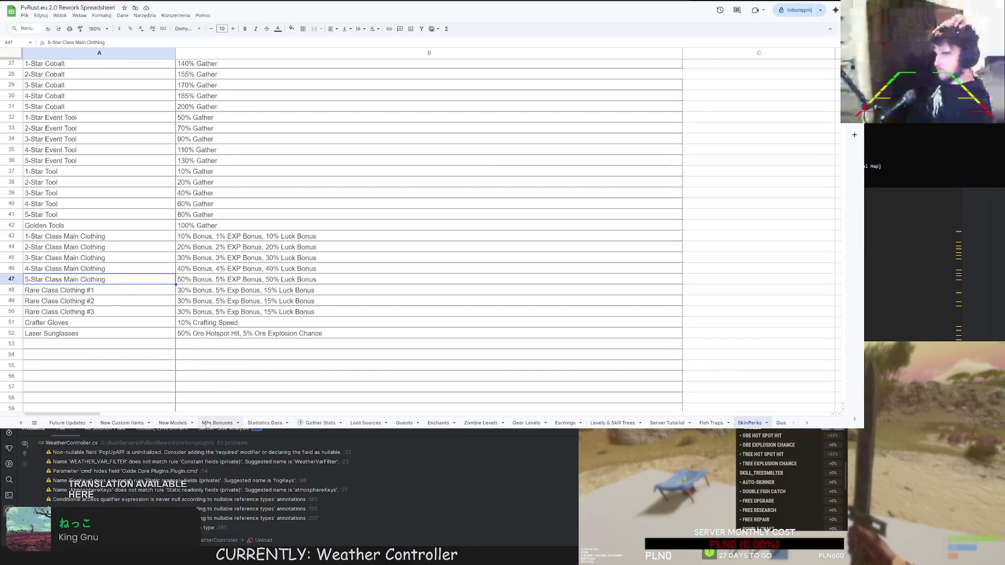
{"action": "left_click", "coordinate": [129, 424]}
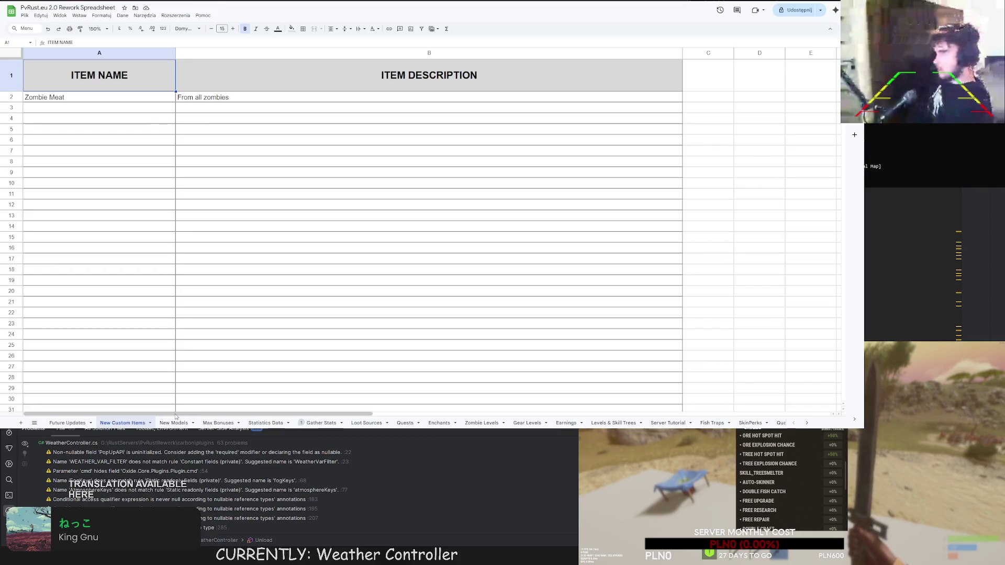
Check the Miner Shirt, Pants and Boots Ore Gather bonuses on Max Bonuses, then select SkinPerks A53.
{"action": "left_click", "coordinate": [217, 423]}
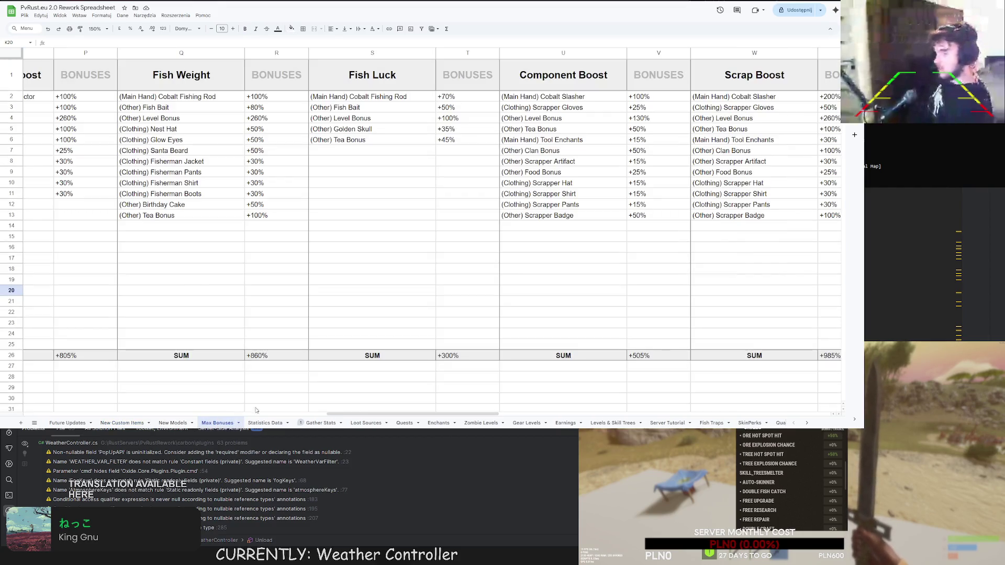
{"action": "mouse_move", "coordinate": [350, 411]}
{"action": "left_mouse_down"}
{"action": "mouse_move", "coordinate": [87, 409]}
{"action": "mouse_move", "coordinate": [55, 398]}
{"action": "mouse_move", "coordinate": [63, 370]}
{"action": "left_mouse_up"}
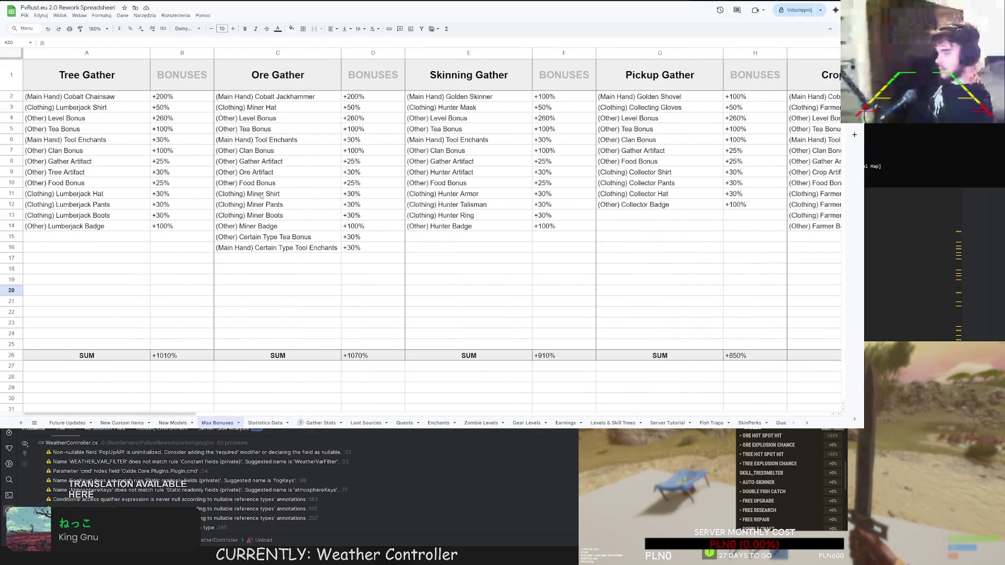
{"action": "left_click", "coordinate": [264, 206]}
{"action": "left_click", "coordinate": [263, 211]}
{"action": "left_click", "coordinate": [265, 196]}
{"action": "left_click", "coordinate": [266, 184]}
{"action": "left_click", "coordinate": [259, 161]}
{"action": "left_click", "coordinate": [258, 140]}
{"action": "left_click", "coordinate": [255, 194]}
{"action": "left_click", "coordinate": [255, 207]}
{"action": "left_click", "coordinate": [255, 211]}
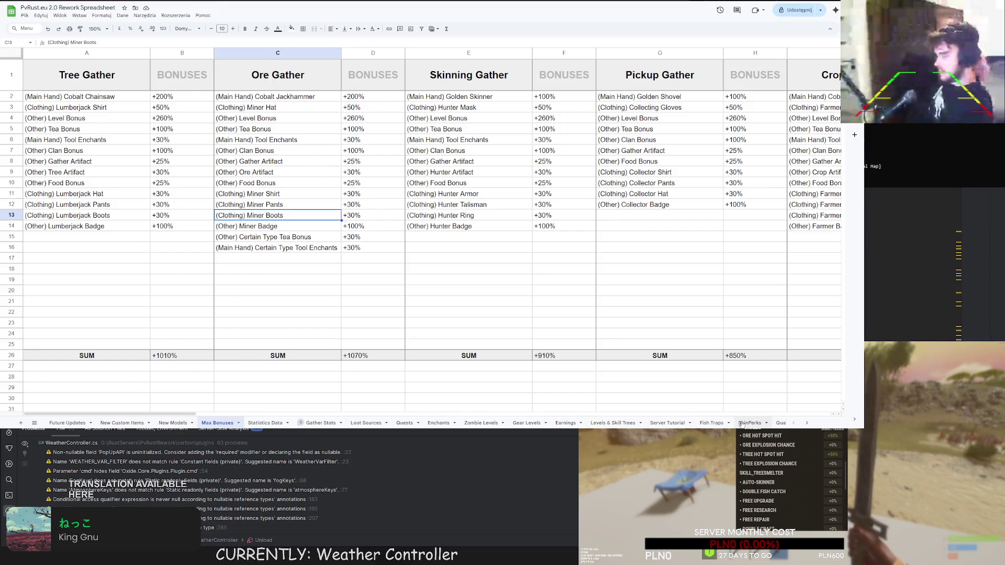
{"action": "left_click", "coordinate": [750, 423]}
{"action": "left_click", "coordinate": [79, 346]}
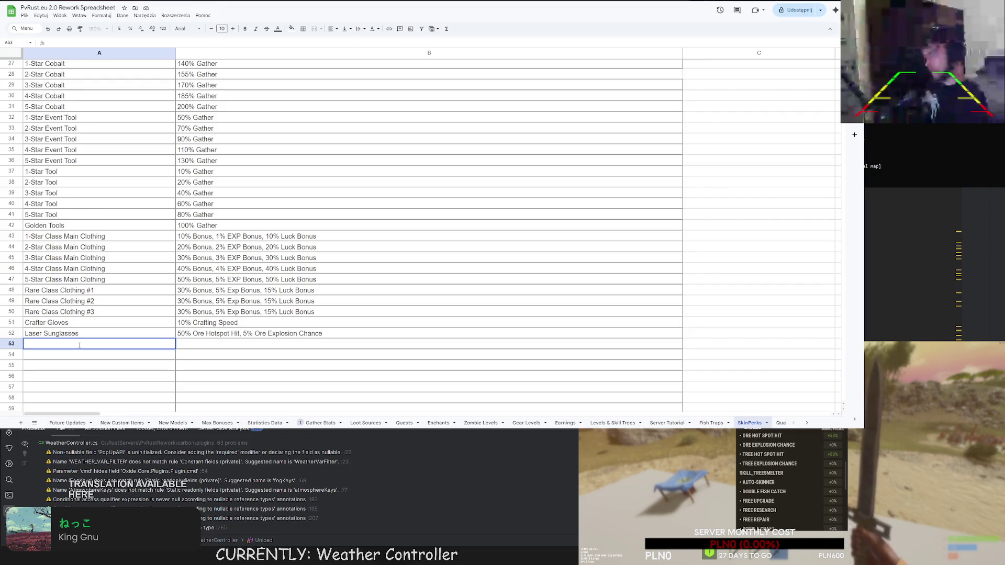
Enter Explosive Gloves in A53 with the description 10% Ore Explosion Chance.
{"action": "type", "text": "Explosive Gloves"}
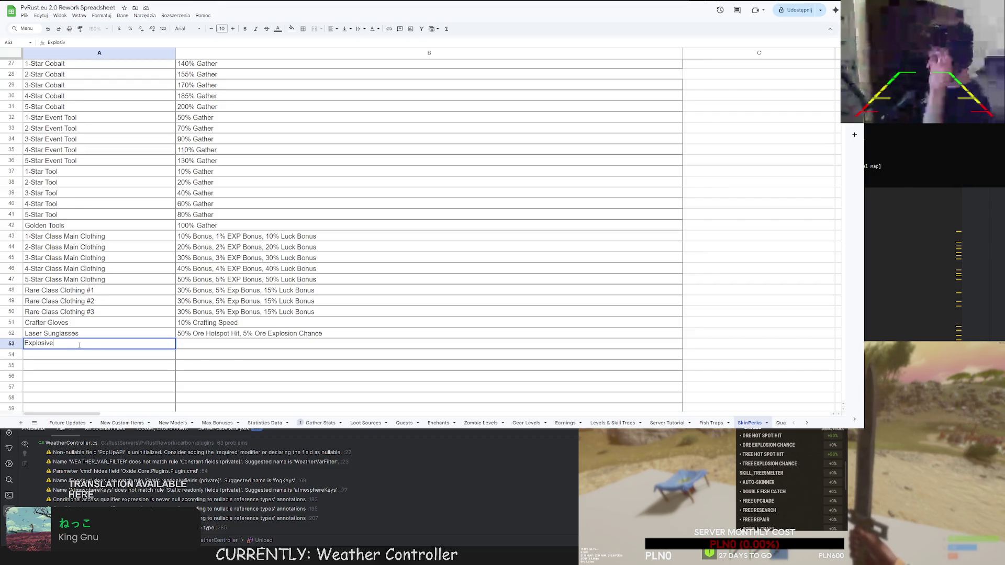
{"action": "left_click", "coordinate": [219, 344]}
{"action": "type", "text": "% Ore Explosion Chance"}
{"action": "key", "text": "Return"}
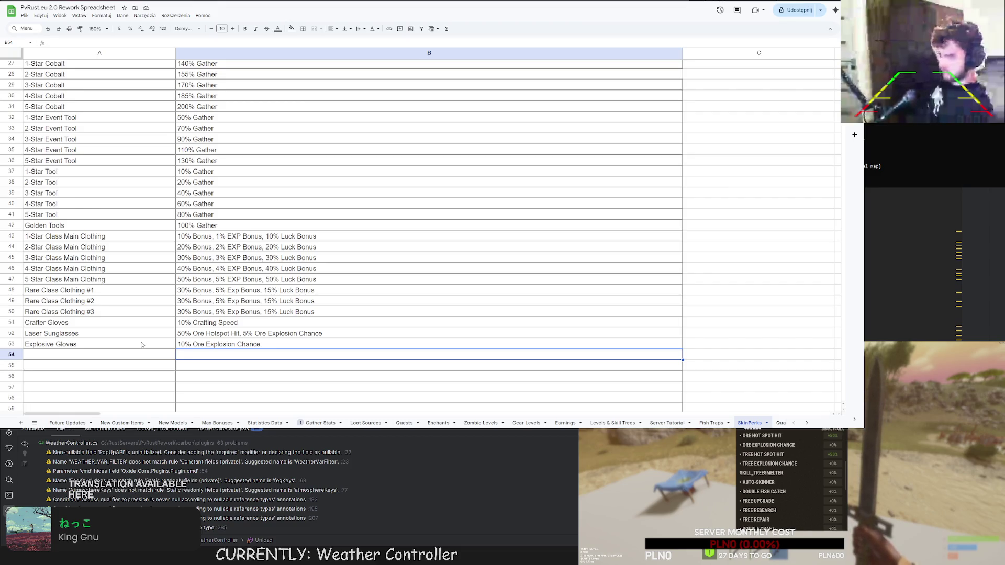
{"action": "double_click", "coordinate": [56, 343]}
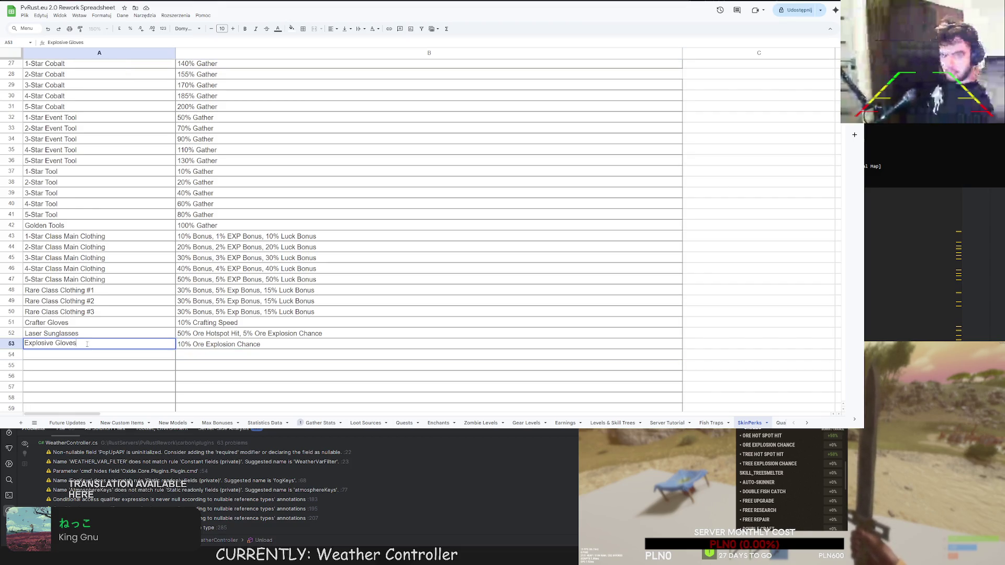
{"action": "left_click", "coordinate": [59, 355]}
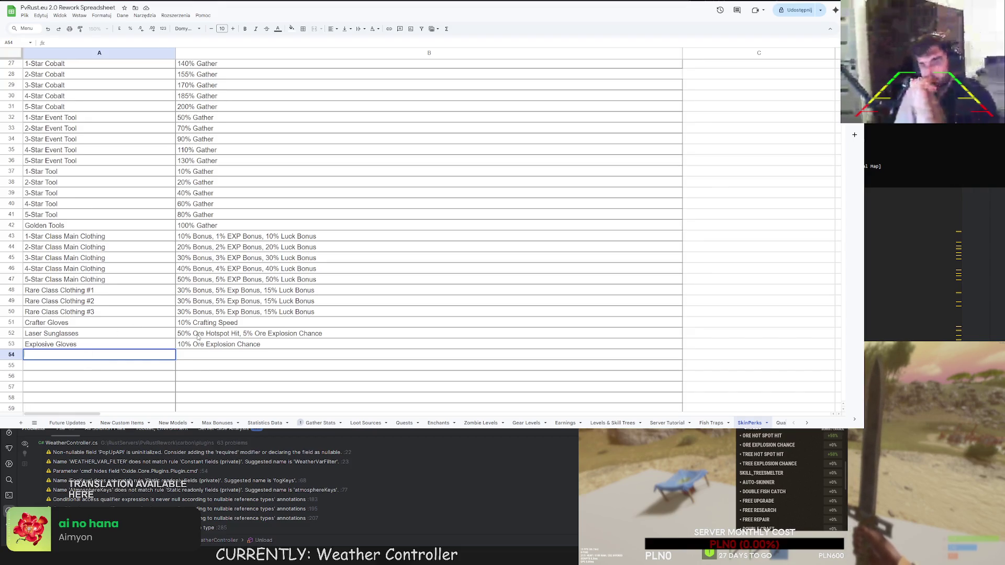
Change Laser Sunglasses from 50% to 100% Ore Hotspot Hit and begin typing Red Paint in A54.
{"action": "left_click", "coordinate": [197, 336]}
{"action": "double_click", "coordinate": [178, 333]}
{"action": "key", "text": "Delete"}
{"action": "type", "text": "10"}
{"action": "key", "text": "Return"}
{"action": "left_click", "coordinate": [78, 354]}
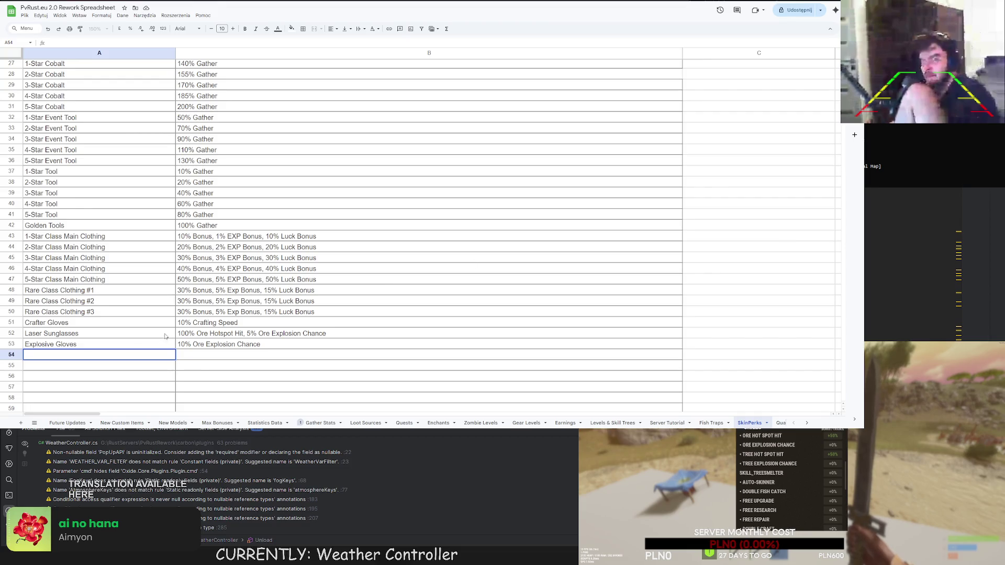
{"action": "type", "text": "Red Paint"}
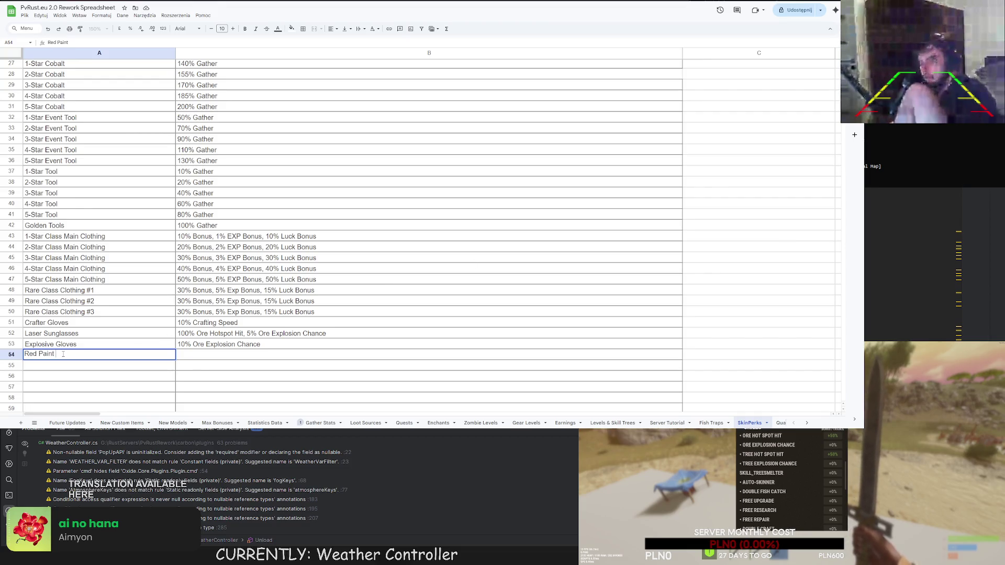
{"action": "type", "text": " ()Inven"}
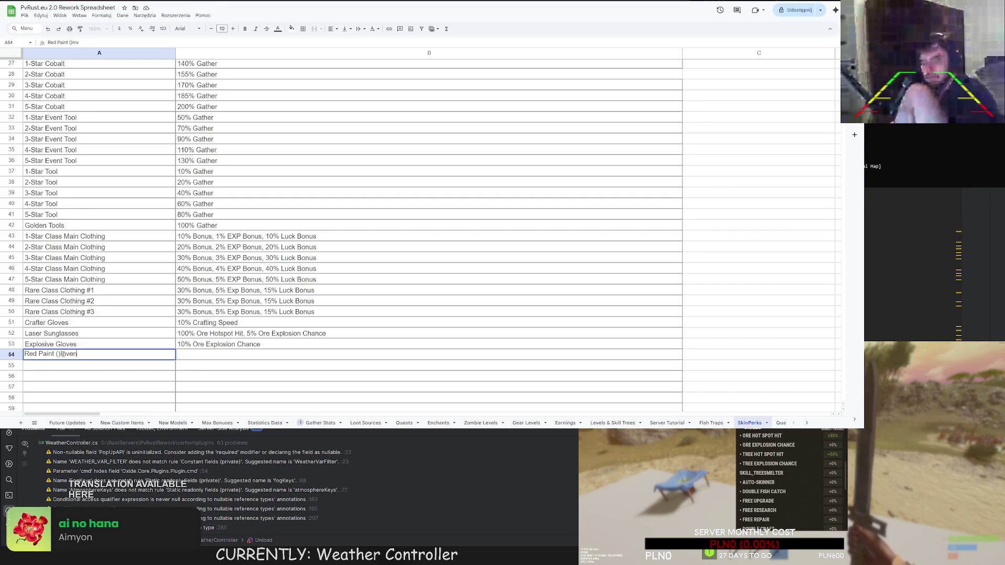
Complete A54 as 'Red Paint (Inventory Item)' with the description 100% Tree Hot Spot Hit.
{"action": "key", "text": "BackSpace"}
{"action": "key", "text": "BackSpace"}
{"action": "key", "text": "BackSpace"}
{"action": "key", "text": "Left"}
{"action": "type", "text": "Inventory Item"}
{"action": "left_click", "coordinate": [220, 357]}
{"action": "type", "text": "100%"}
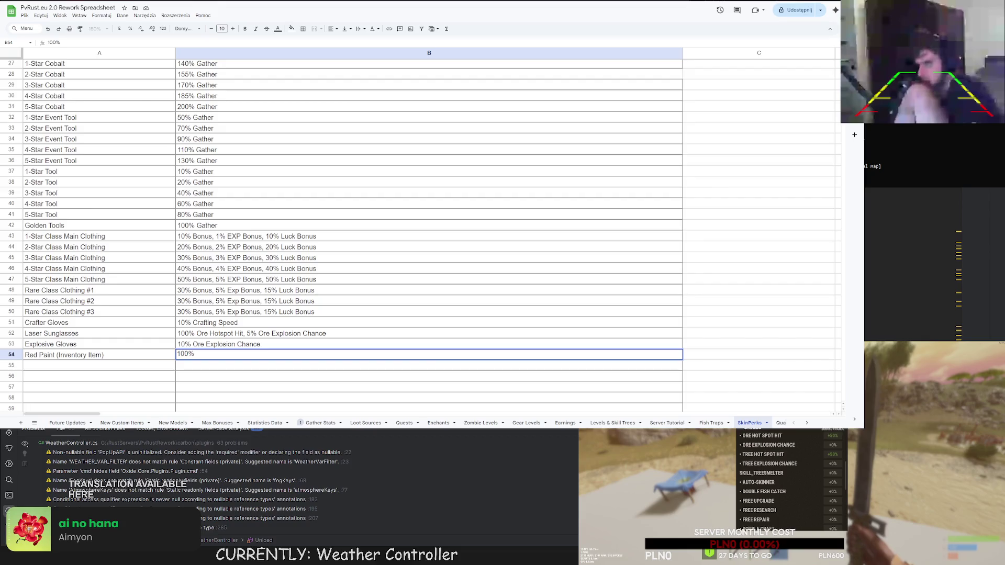
{"action": "type", "text": " Tree"}
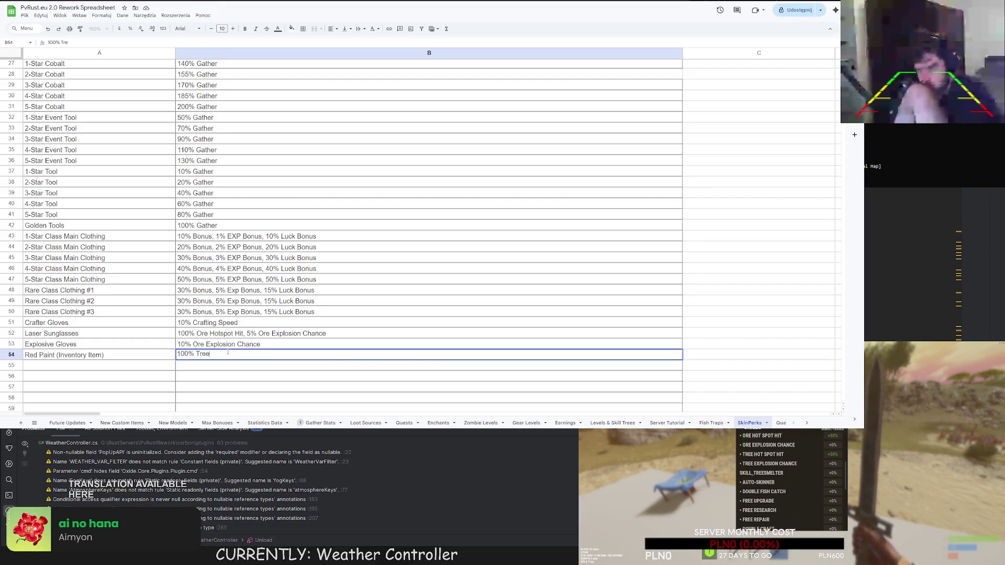
{"action": "type", "text": " Hot Spot Hit"}
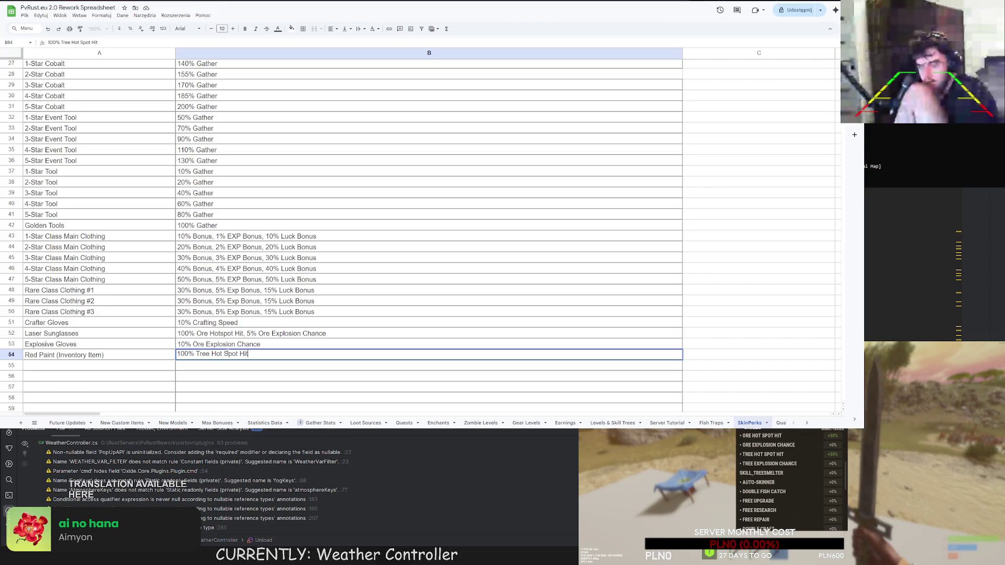
{"action": "left_click", "coordinate": [107, 362]}
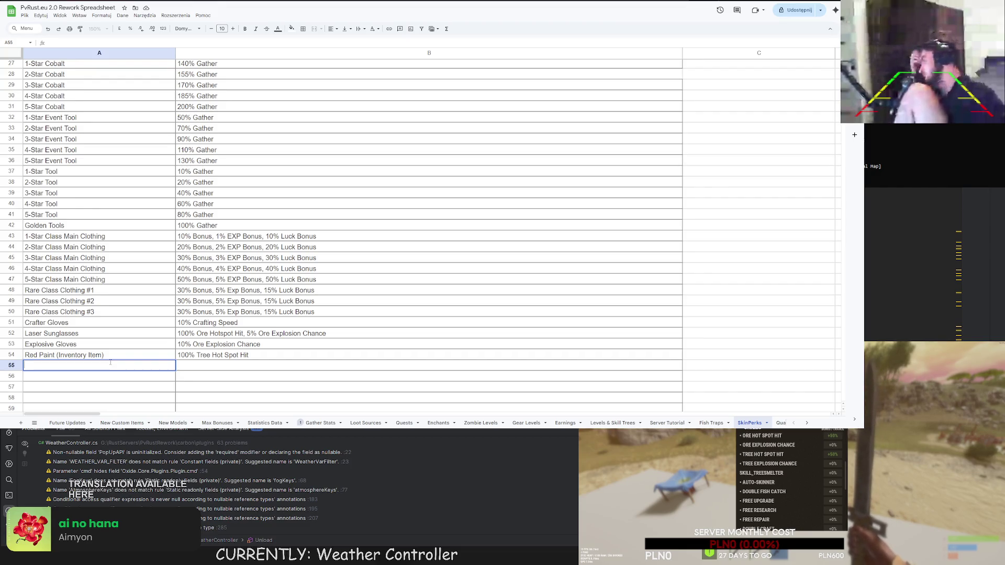
Enter 'Rocket Fuel Booster (Inventory Item)' in A55.
{"action": "type", "text": "Rocke"}
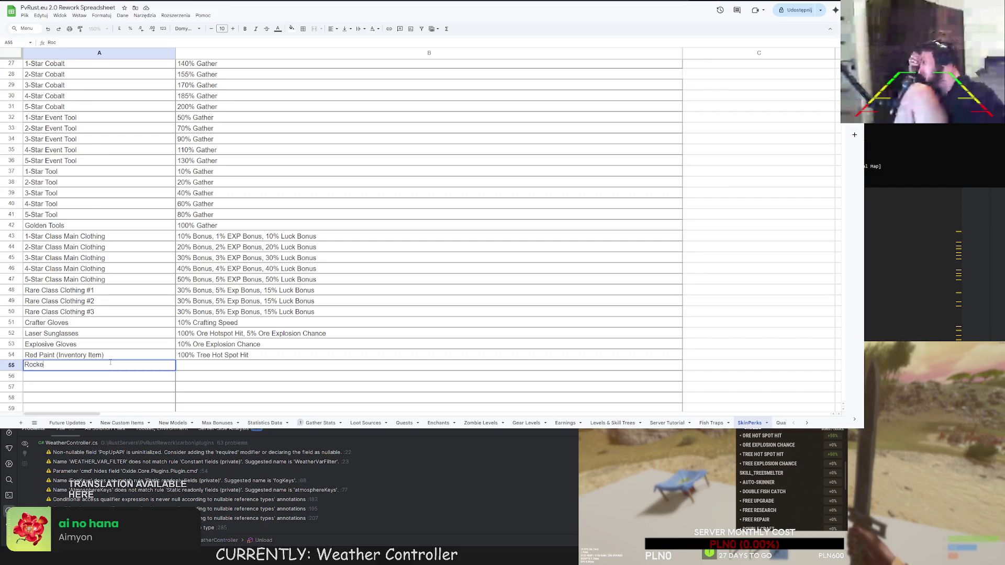
{"action": "type", "text": "t Fuel Booster ()Inve"}
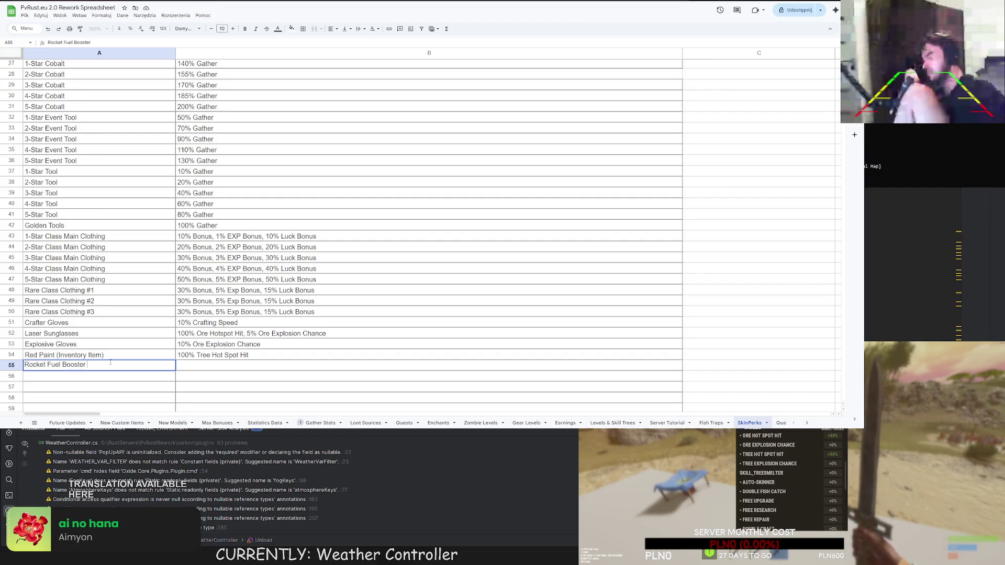
{"action": "key", "text": "BackSpace"}
{"action": "key", "text": "BackSpace"}
{"action": "key", "text": "BackSpace"}
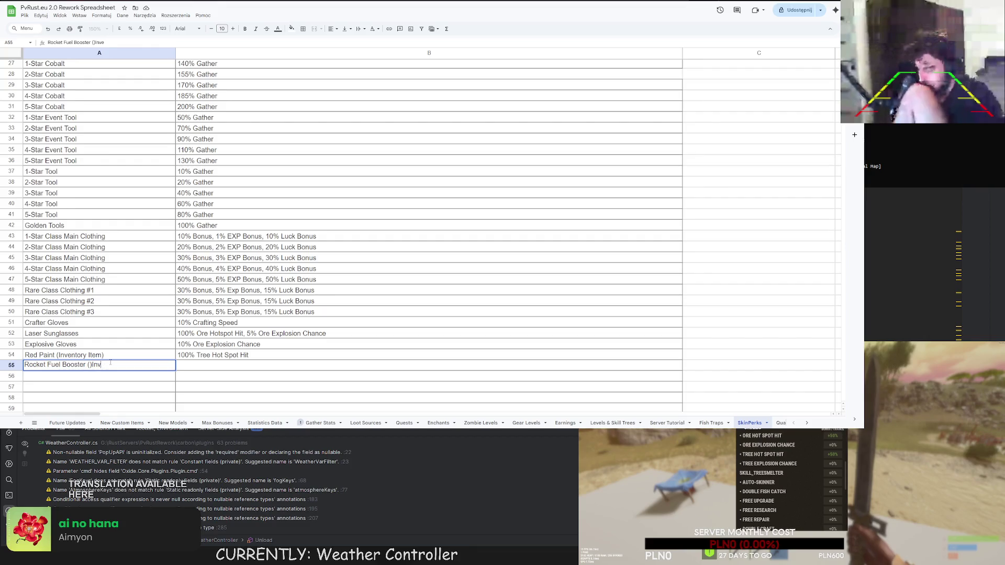
{"action": "type", "text": "Inventory Item"}
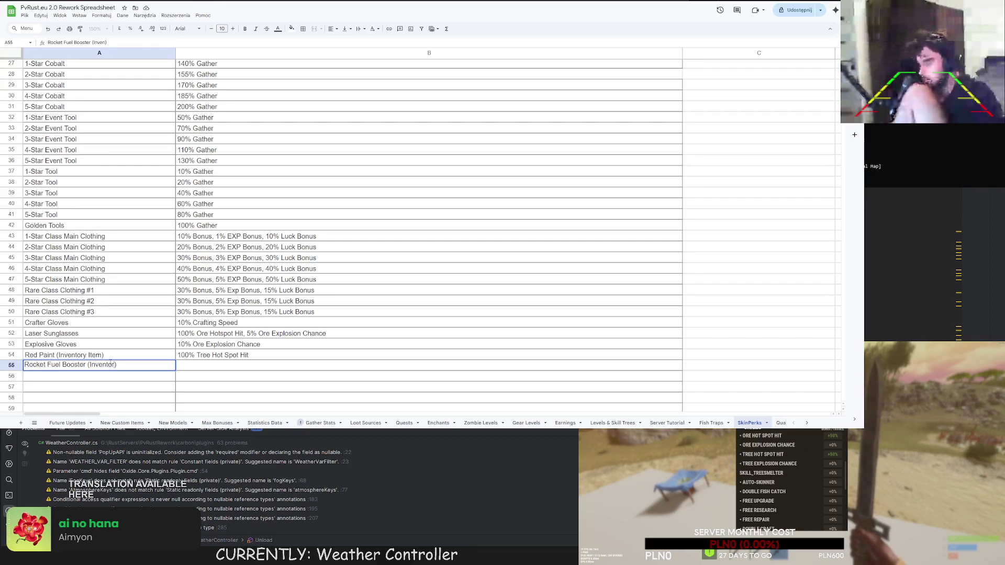
Copy the Explosive Gloves description into B55, change Ore to Tree, and append 10% Tree Smelter.
{"action": "left_click", "coordinate": [239, 343]}
{"action": "key", "text": "ctrl+c"}
{"action": "left_click", "coordinate": [184, 366]}
{"action": "key", "text": "ctrl+v"}
{"action": "double_click", "coordinate": [205, 365]}
{"action": "type", "text": "Tree"}
{"action": "key", "text": "Return"}
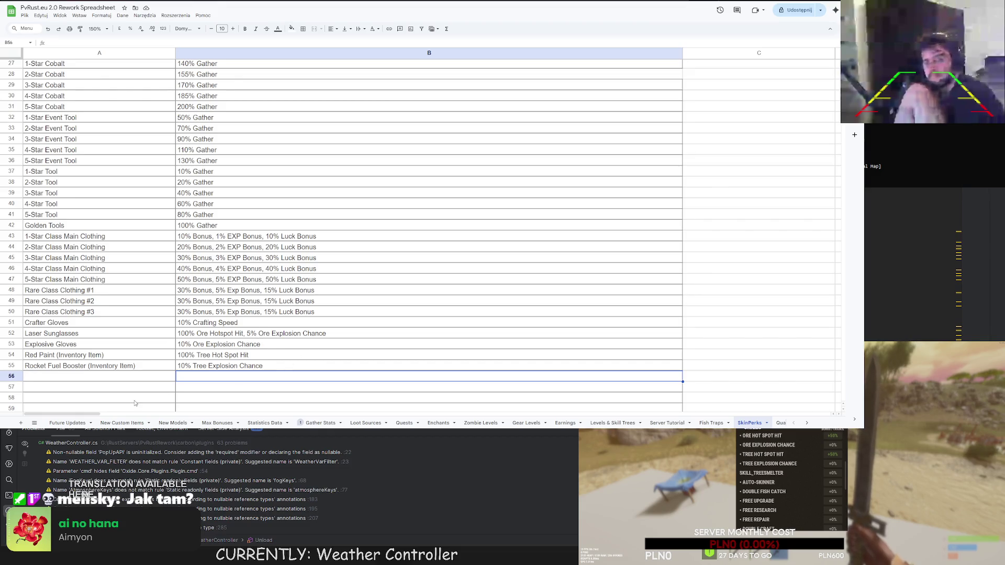
{"action": "double_click", "coordinate": [250, 366]}
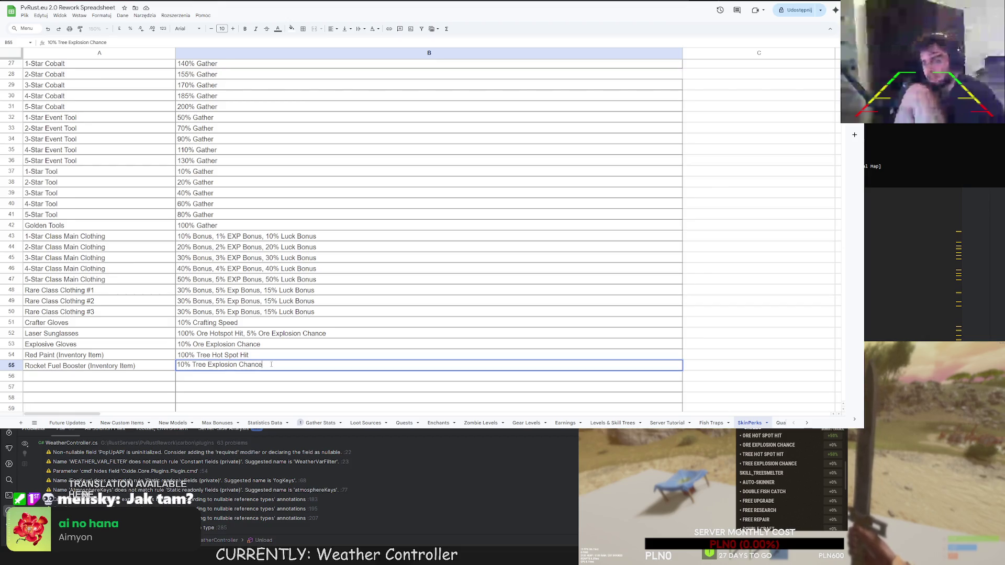
{"action": "type", "text": ", 10%"}
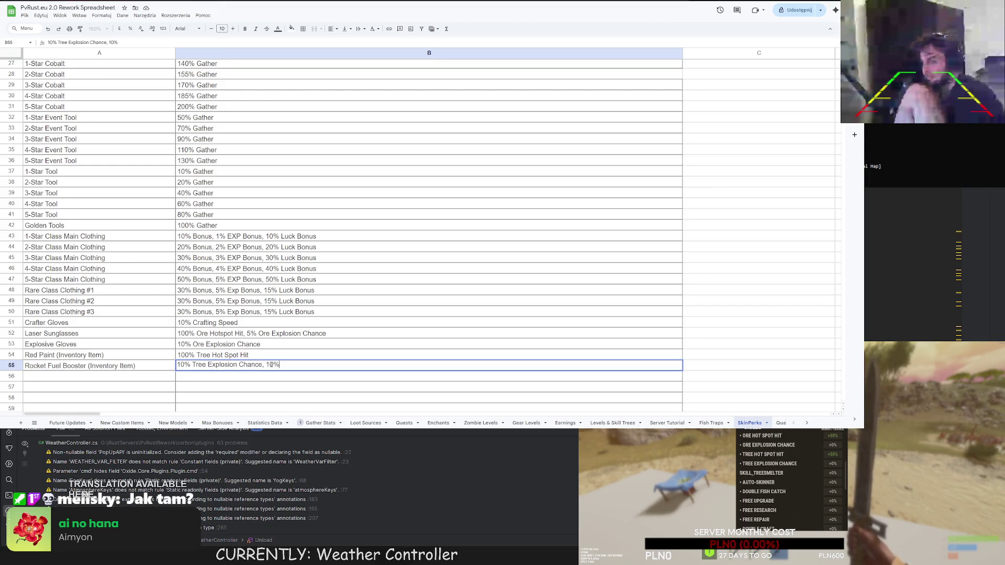
{"action": "type", "text": " Tree Smelter"}
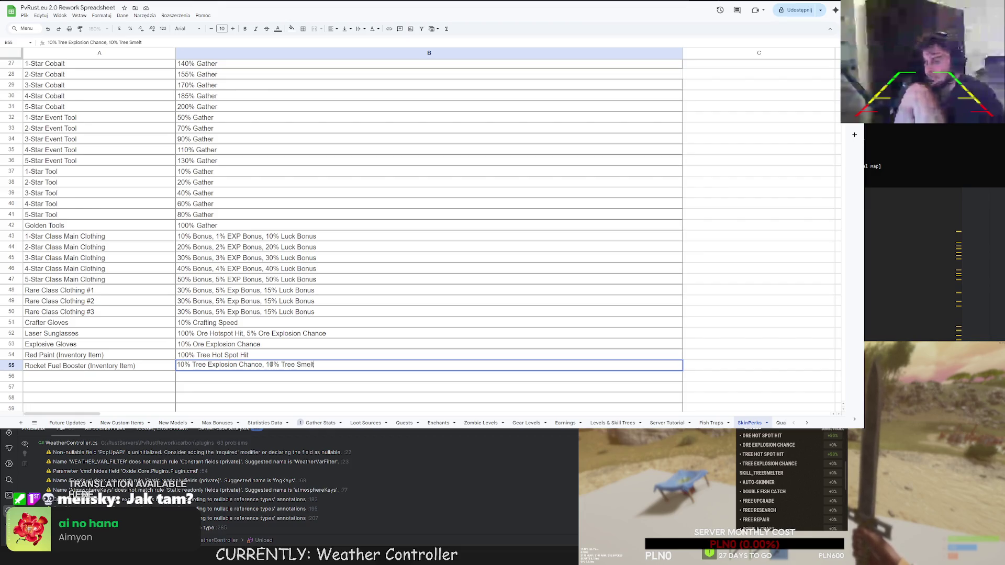
{"action": "key", "text": "Return"}
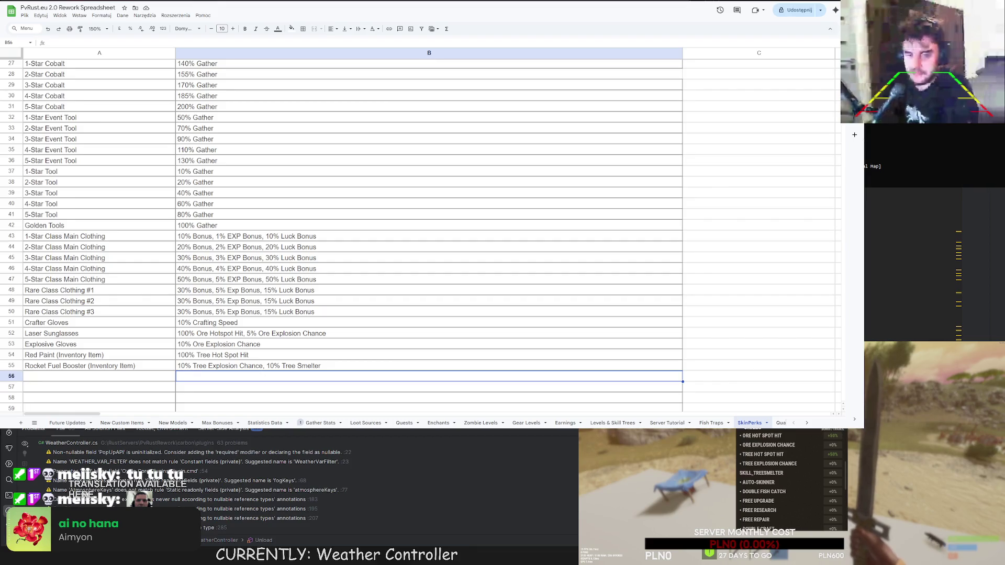
{"action": "left_click", "coordinate": [96, 378]}
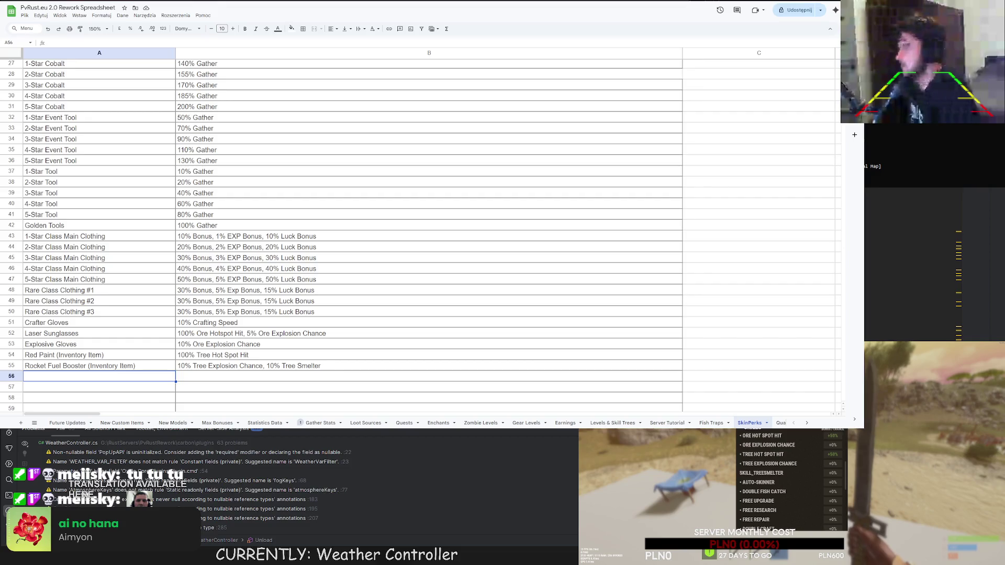
{"action": "left_click", "coordinate": [86, 387]}
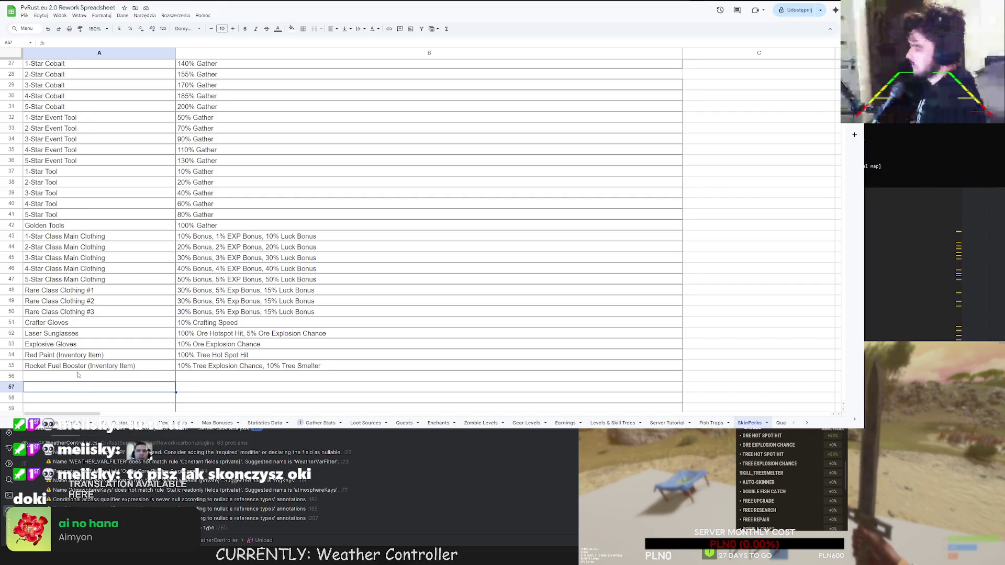
{"action": "left_click", "coordinate": [67, 375]}
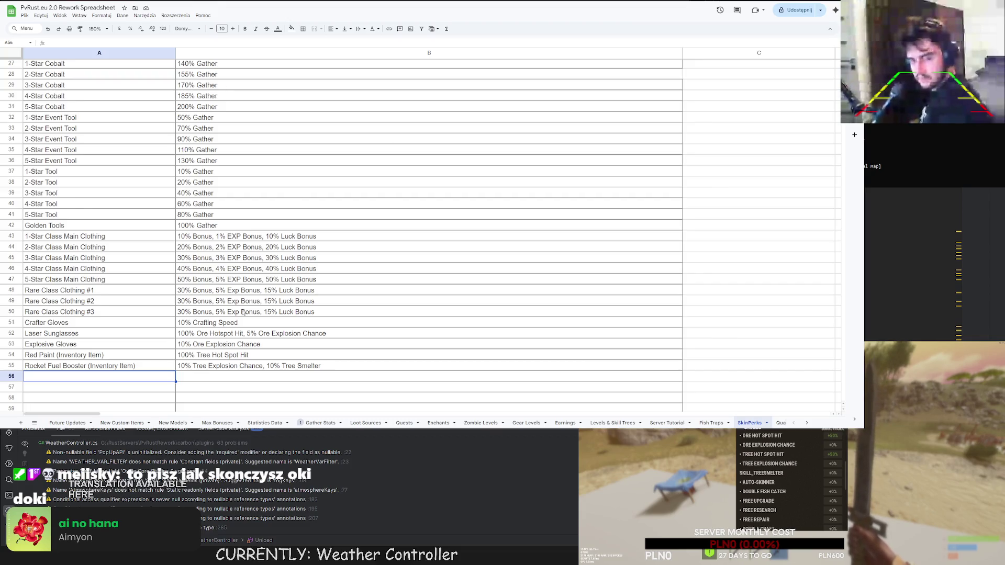
{"action": "left_click", "coordinate": [122, 423]}
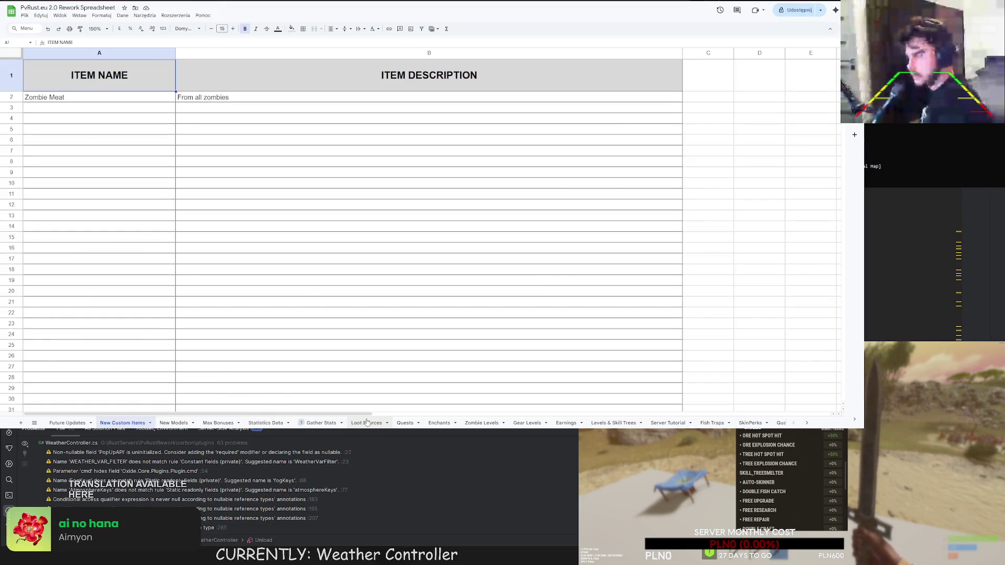
{"action": "left_click", "coordinate": [173, 423]}
{"action": "left_click", "coordinate": [266, 423]}
{"action": "left_click", "coordinate": [217, 423]}
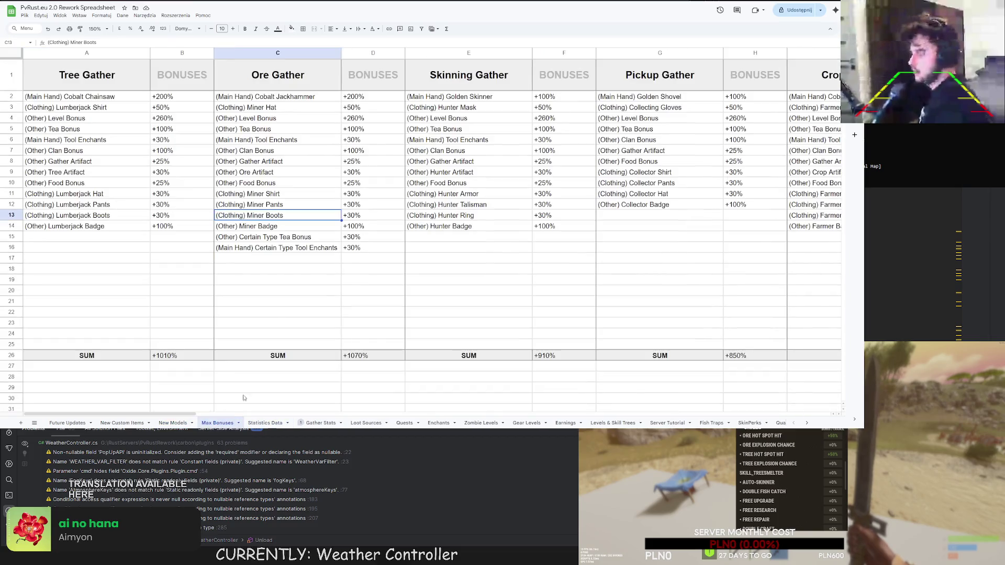
{"action": "left_click_drag", "start_coordinate": [150, 415], "coordinate": [192, 411]}
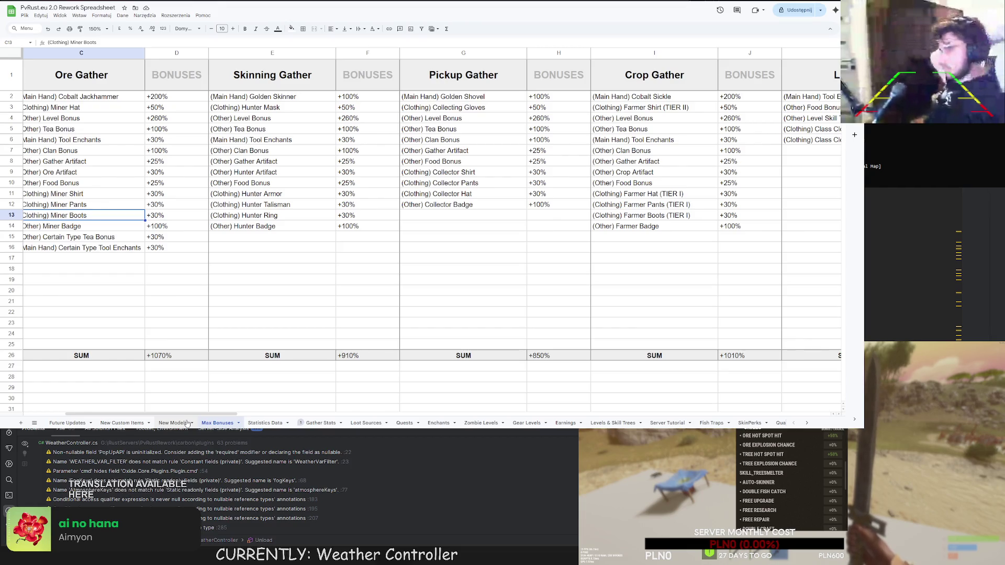
{"action": "left_click", "coordinate": [316, 423]}
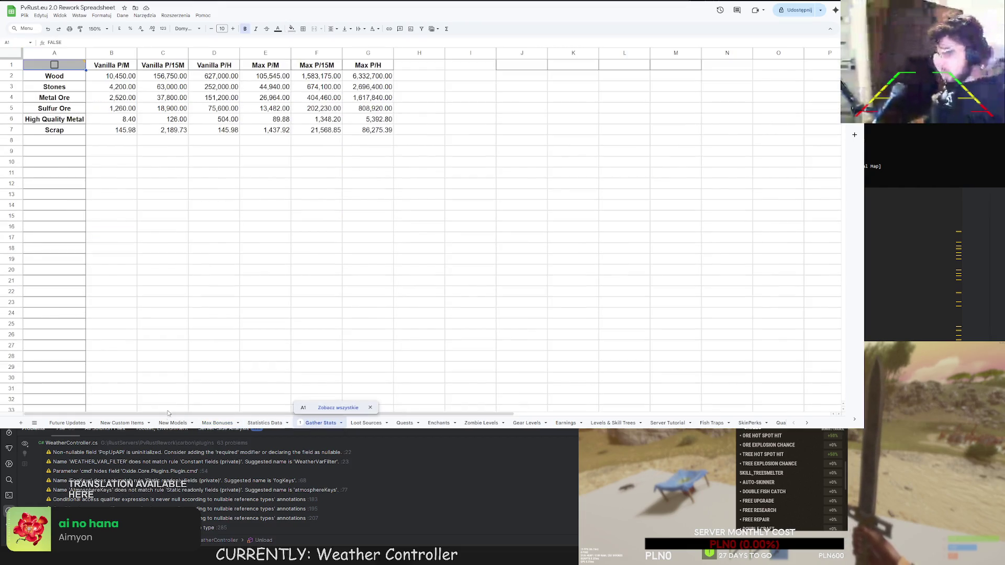
{"action": "left_click", "coordinate": [173, 423]}
{"action": "left_click", "coordinate": [122, 423]}
{"action": "left_click", "coordinate": [218, 422]}
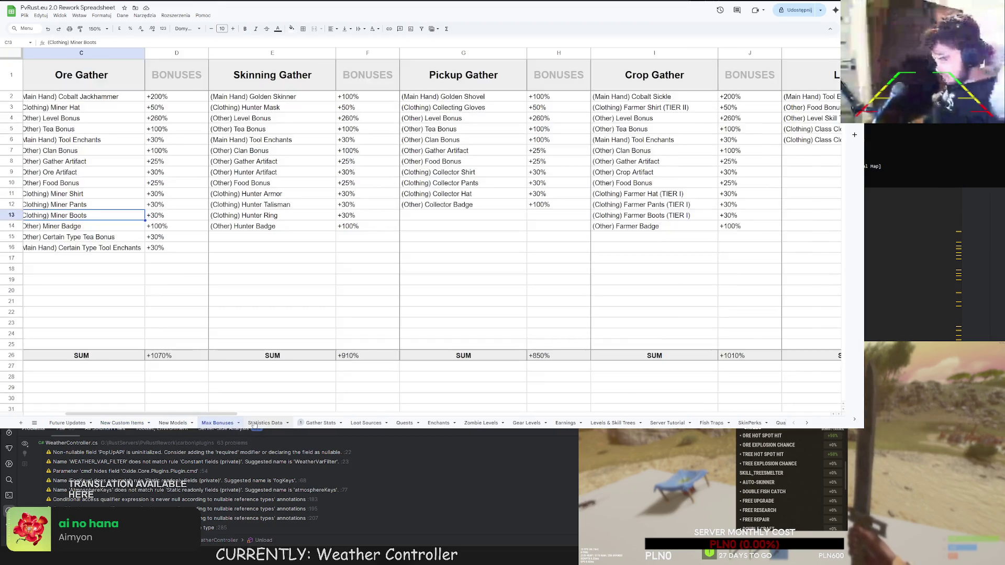
{"action": "left_click", "coordinate": [252, 423]}
{"action": "left_click", "coordinate": [320, 422]}
{"action": "left_click", "coordinate": [749, 423]}
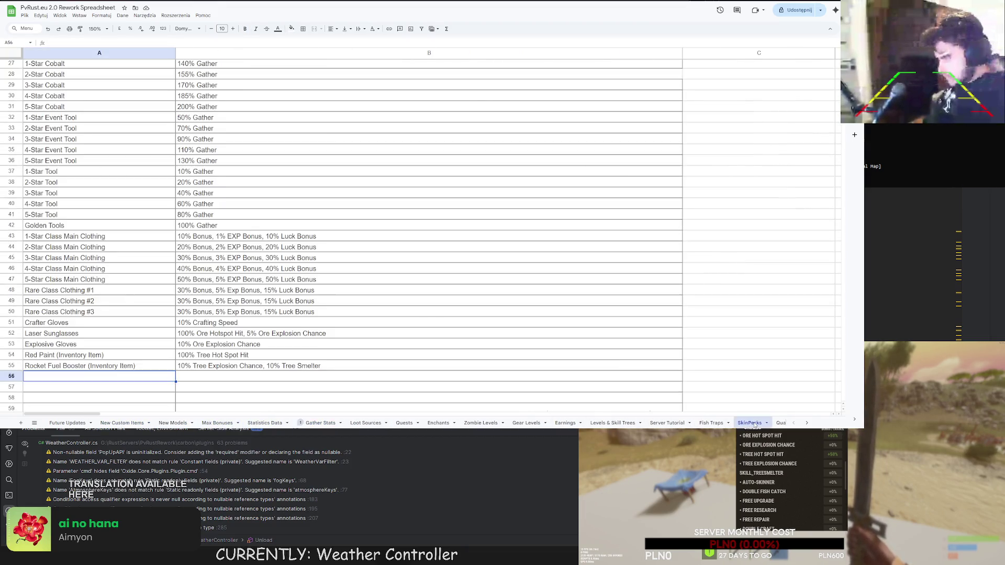
{"action": "left_click", "coordinate": [58, 355]}
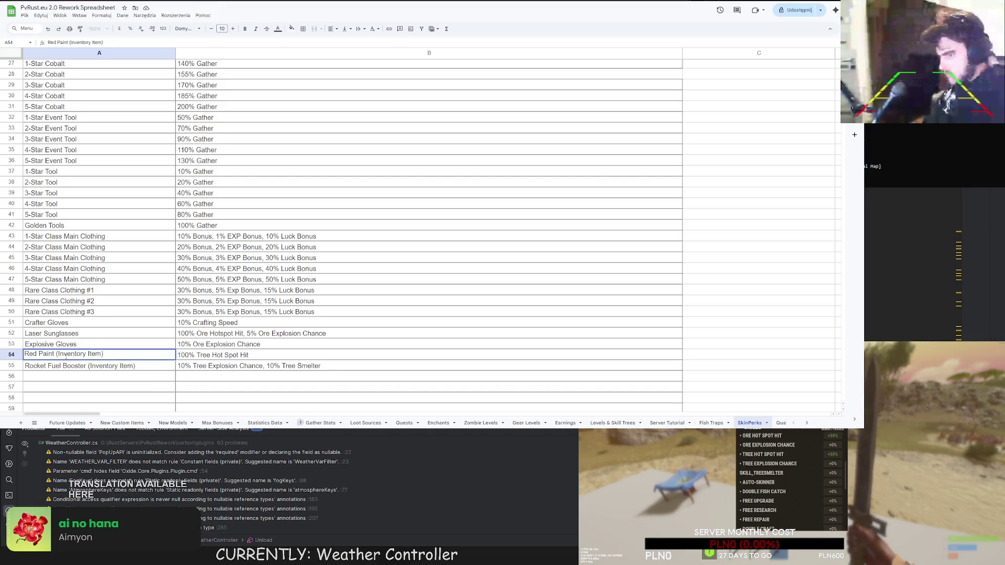
Change 'Booster' to 'Container' in the A55 item name, giving 'Rocket Fuel Container (Inventory Item)'.
{"action": "left_click_drag", "start_coordinate": [58, 354], "coordinate": [86, 355]}
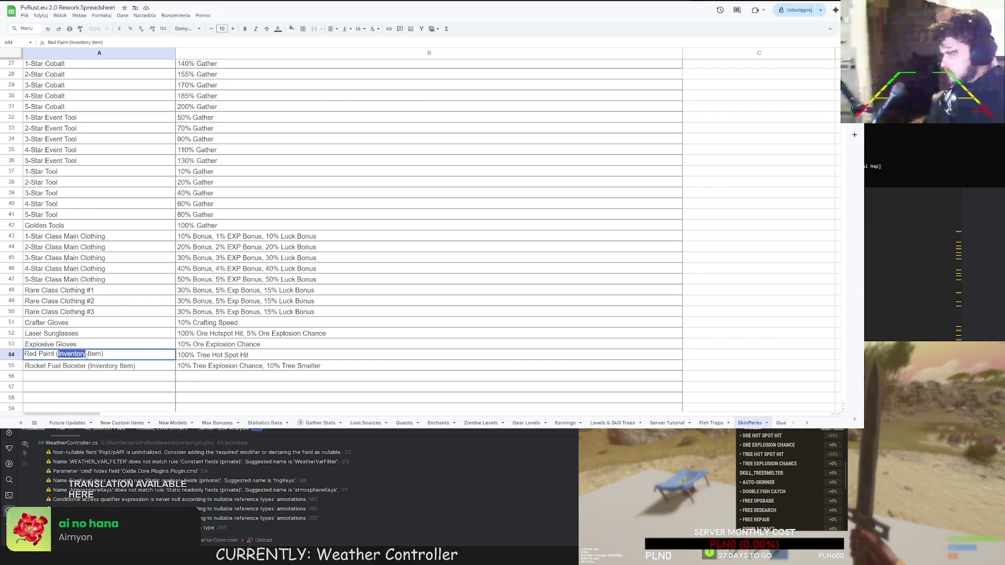
{"action": "double_click", "coordinate": [89, 366]}
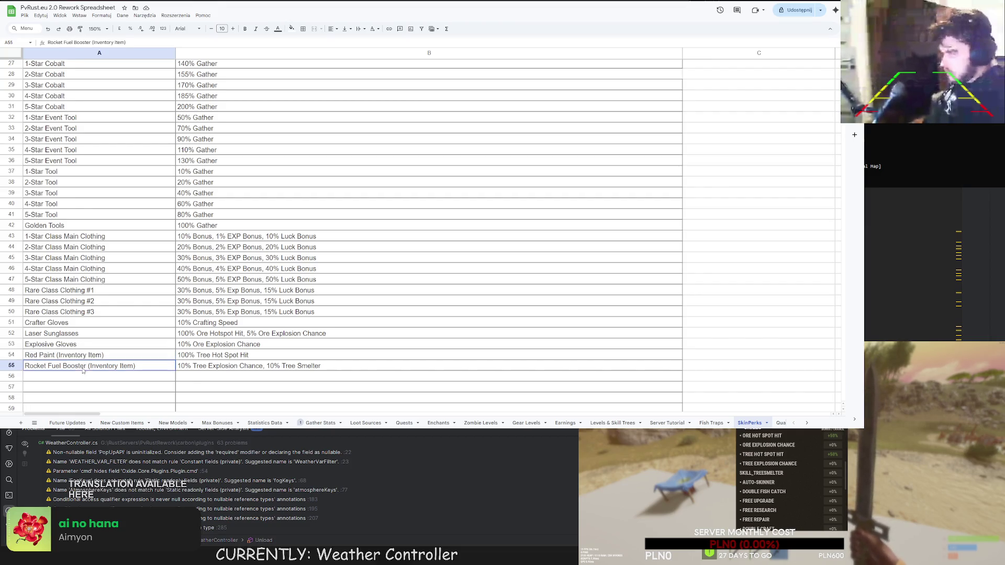
{"action": "left_click_drag", "start_coordinate": [88, 367], "coordinate": [62, 368]}
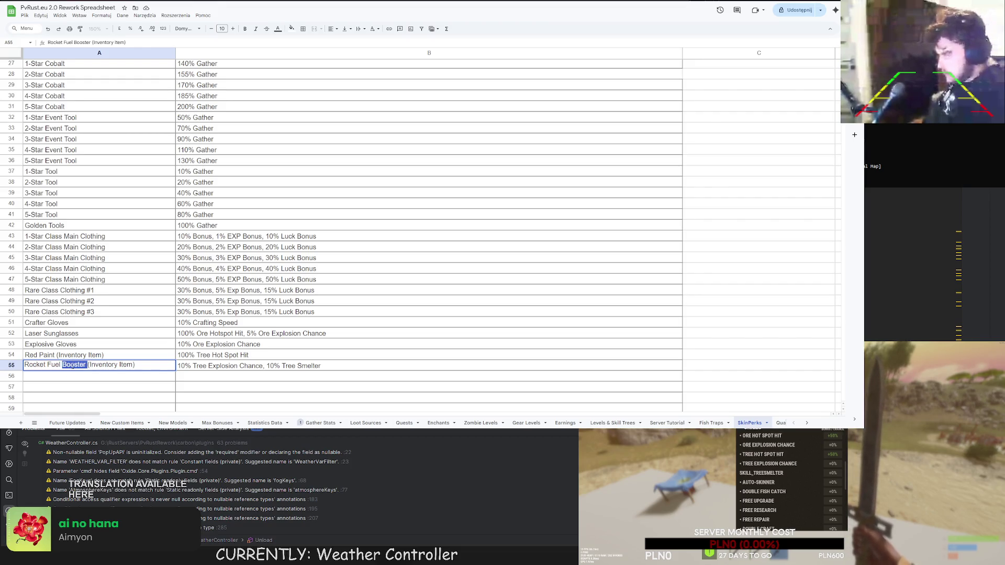
{"action": "type", "text": "B"}
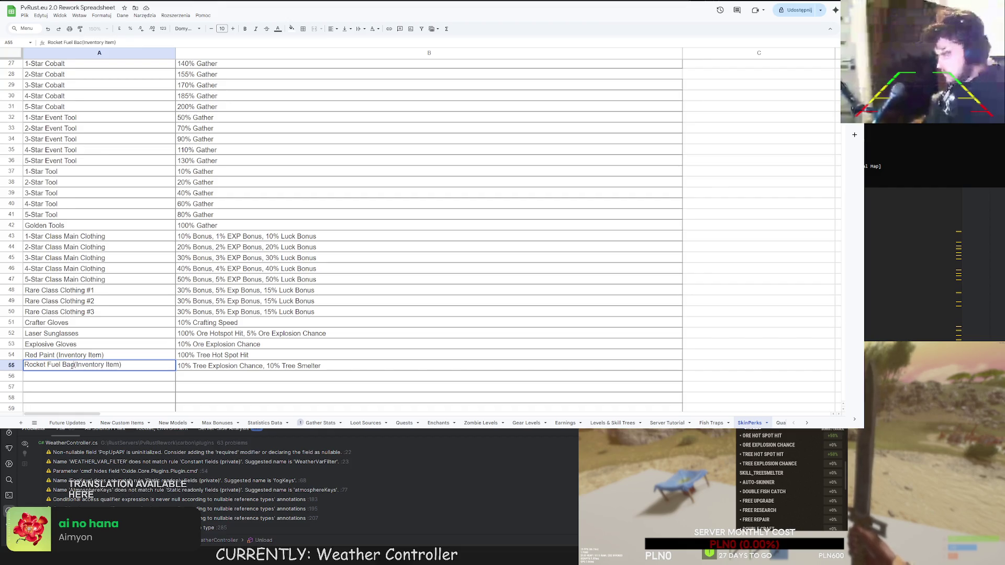
{"action": "key", "text": "BackSpace"}
{"action": "type", "text": "Stora"}
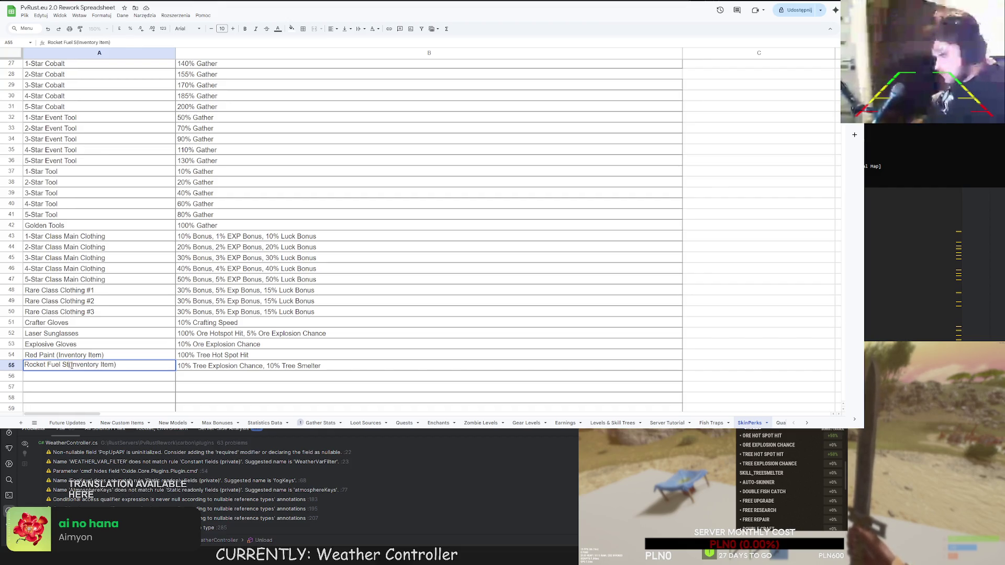
{"action": "key", "text": "BackSpace"}
{"action": "key", "text": "BackSpace"}
{"action": "key", "text": "BackSpace"}
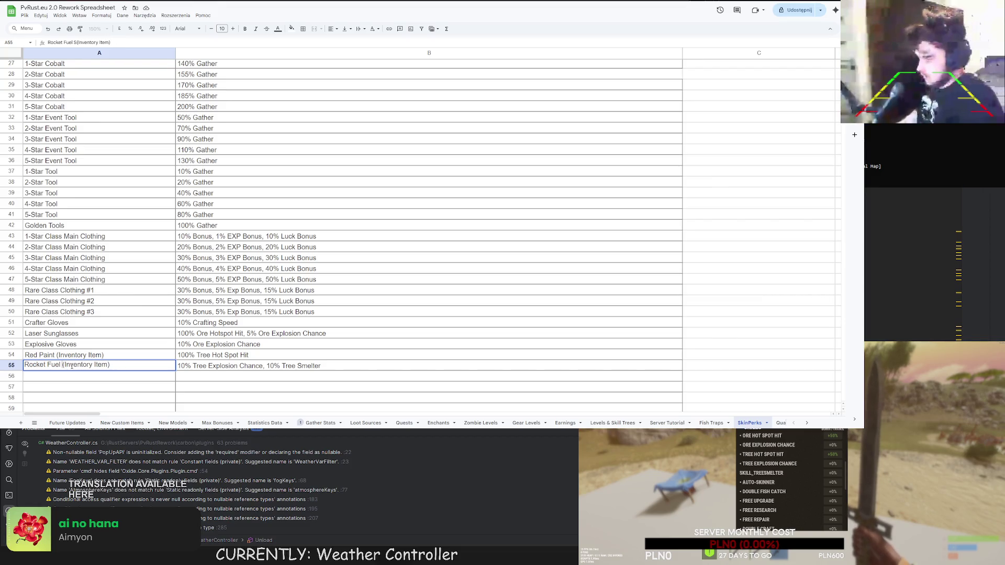
{"action": "type", "text": "Container"}
{"action": "key", "text": "Return"}
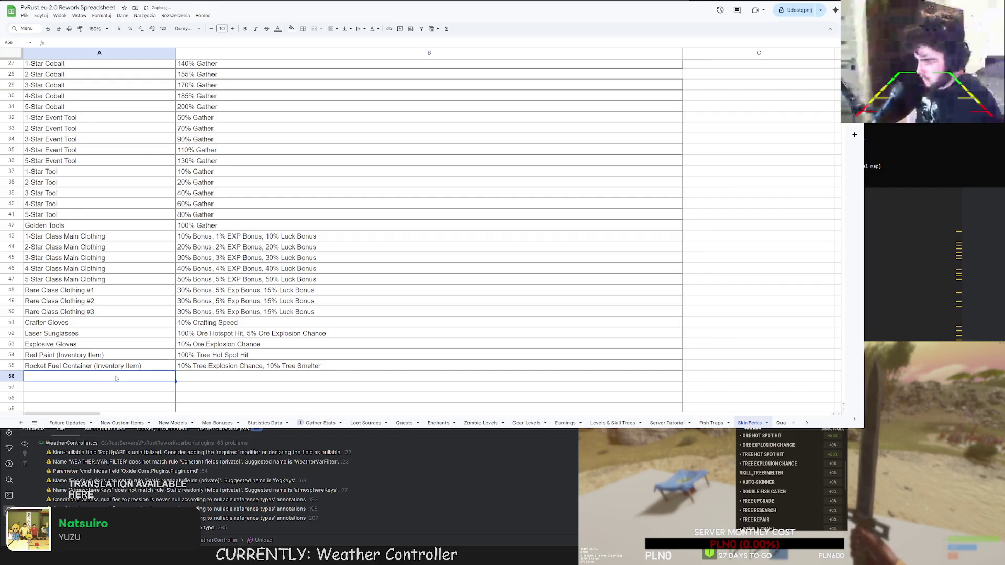
{"action": "double_click", "coordinate": [57, 376]}
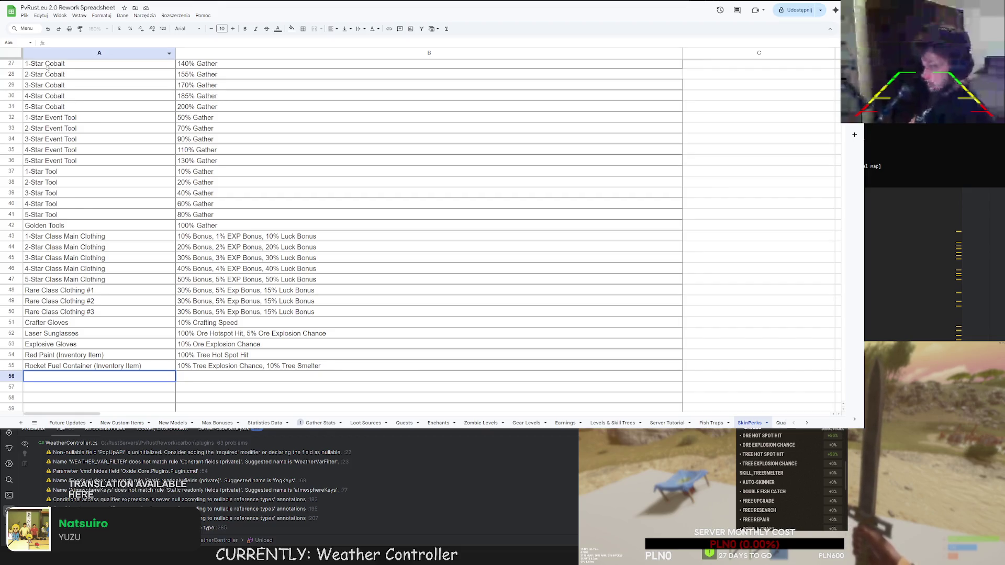
{"action": "key", "text": "ctrl+t"}
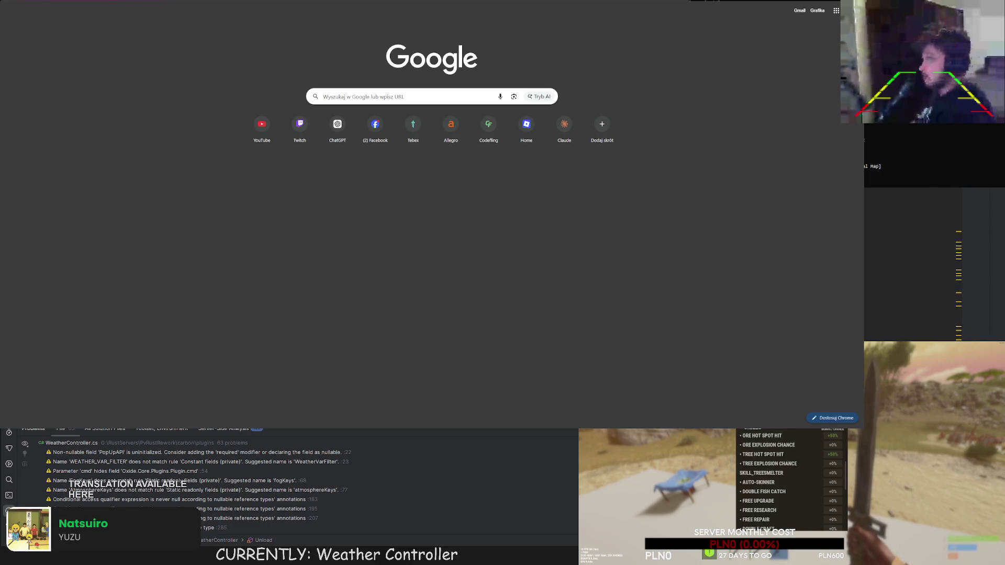
Close the blank Chrome tab with Ctrl+W to get back to the SkinPerks sheet.
{"action": "key", "text": "ctrl+w"}
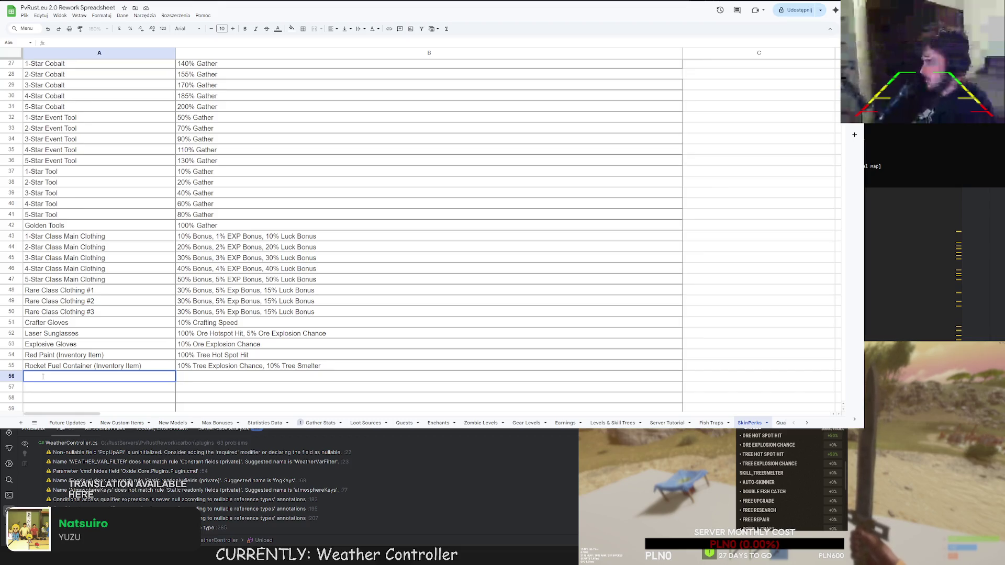
Enter 'Automatic Whetstone' in A56 with the perk '20% Auto Skinner' in B56.
{"action": "type", "text": "Automat"}
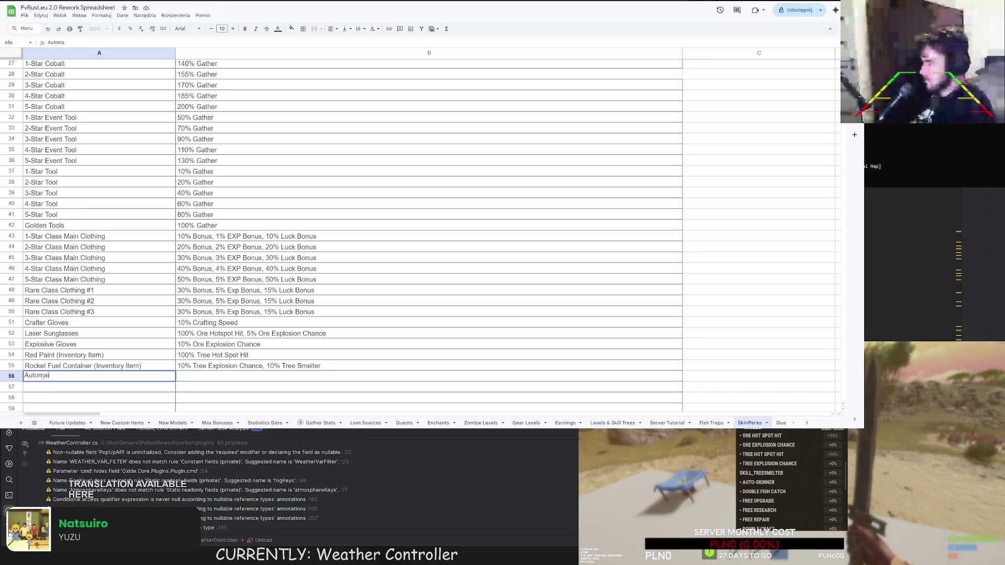
{"action": "type", "text": "ic Whet"}
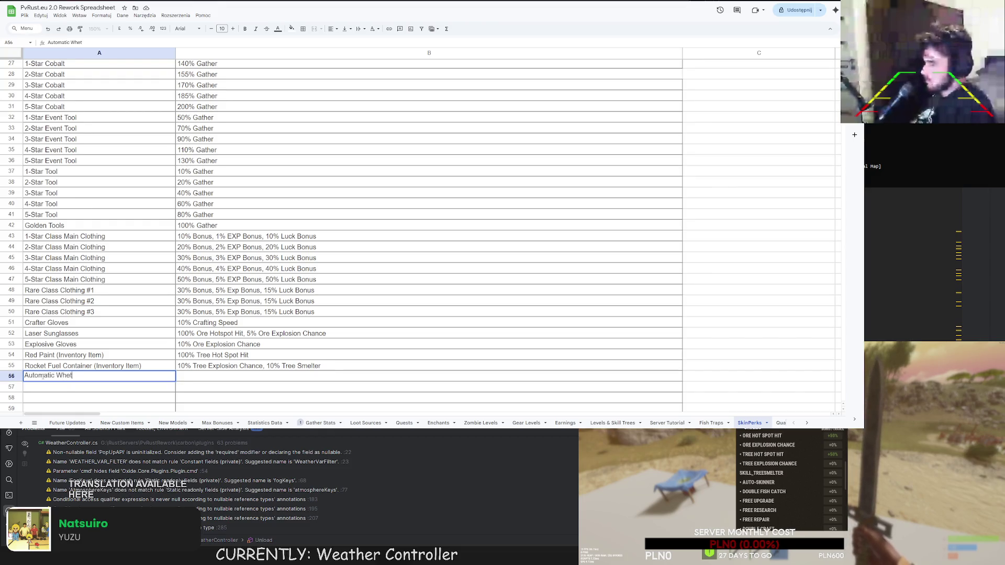
{"action": "type", "text": "stone"}
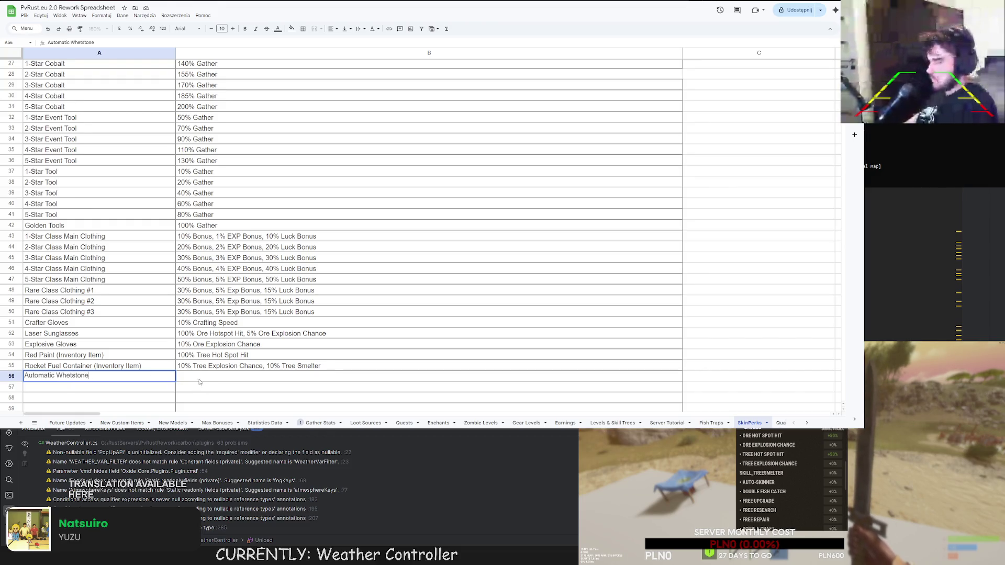
{"action": "left_click", "coordinate": [201, 376]}
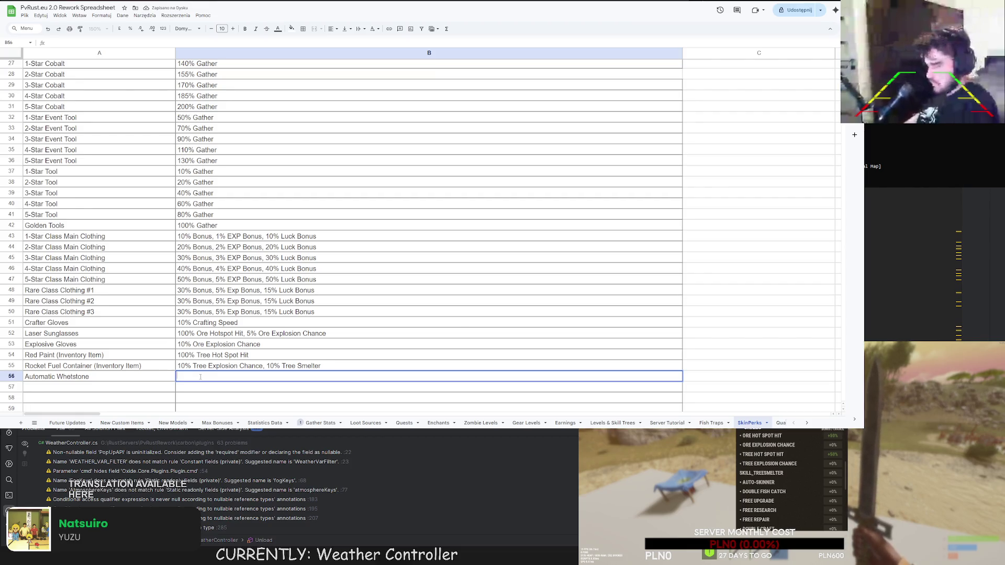
{"action": "type", "text": "20%"}
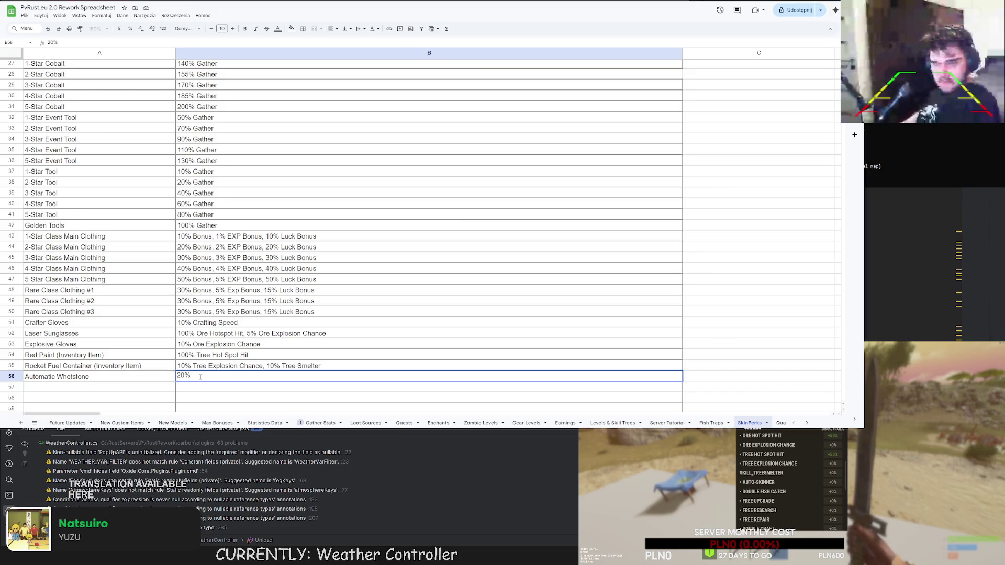
{"action": "type", "text": " Auto Skinner"}
{"action": "key", "text": "Return"}
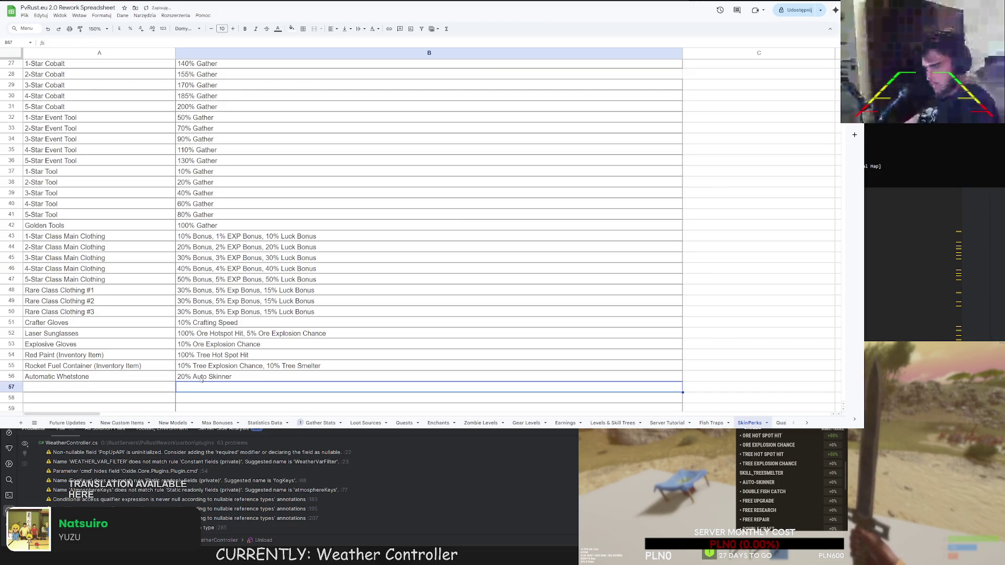
Copy the ' (Inventory Item)' suffix from A55 onto the Automatic Whetstone name in A56.
{"action": "left_click", "coordinate": [128, 368]}
{"action": "double_click", "coordinate": [128, 368]}
{"action": "left_click_drag", "start_coordinate": [128, 368], "coordinate": [90, 368]}
{"action": "key", "text": "ctrl+c"}
{"action": "left_click", "coordinate": [95, 378]}
{"action": "double_click", "coordinate": [94, 381]}
{"action": "key", "text": "ctrl+v"}
{"action": "key", "text": "Return"}
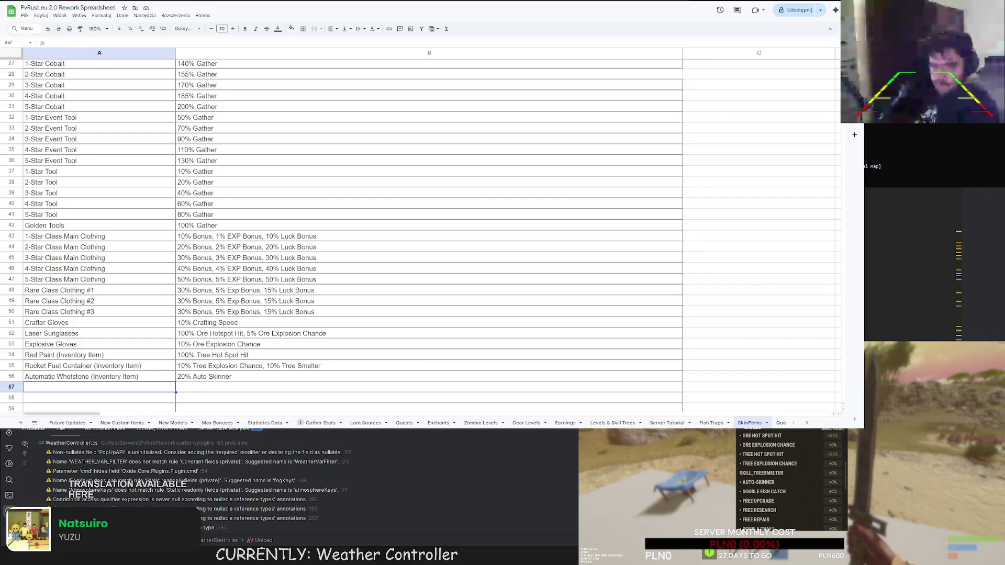
{"action": "scroll", "coordinate": [775, 502], "scroll_direction": "down", "scroll_amount": 5}
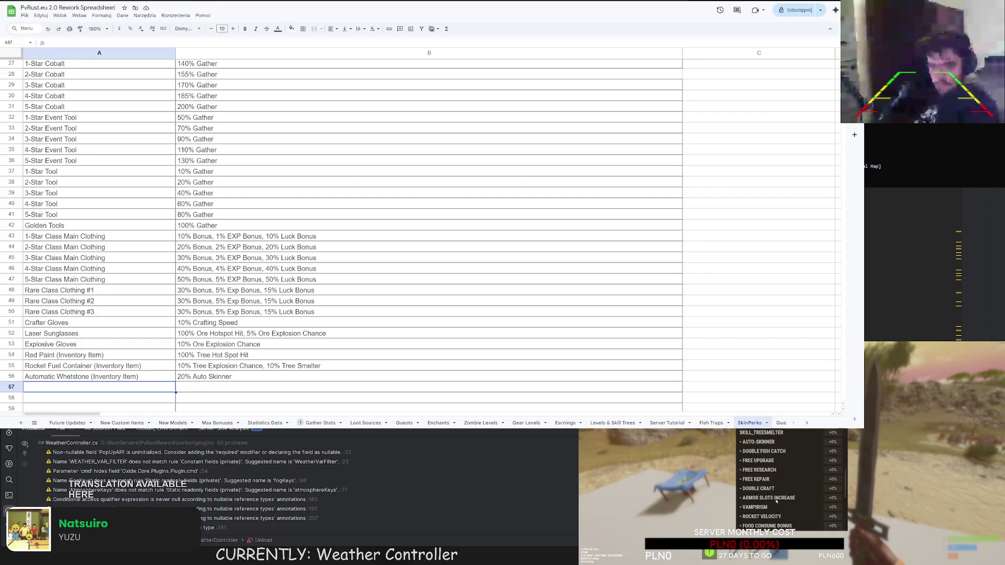
{"action": "scroll", "coordinate": [775, 501], "scroll_direction": "up", "scroll_amount": 3}
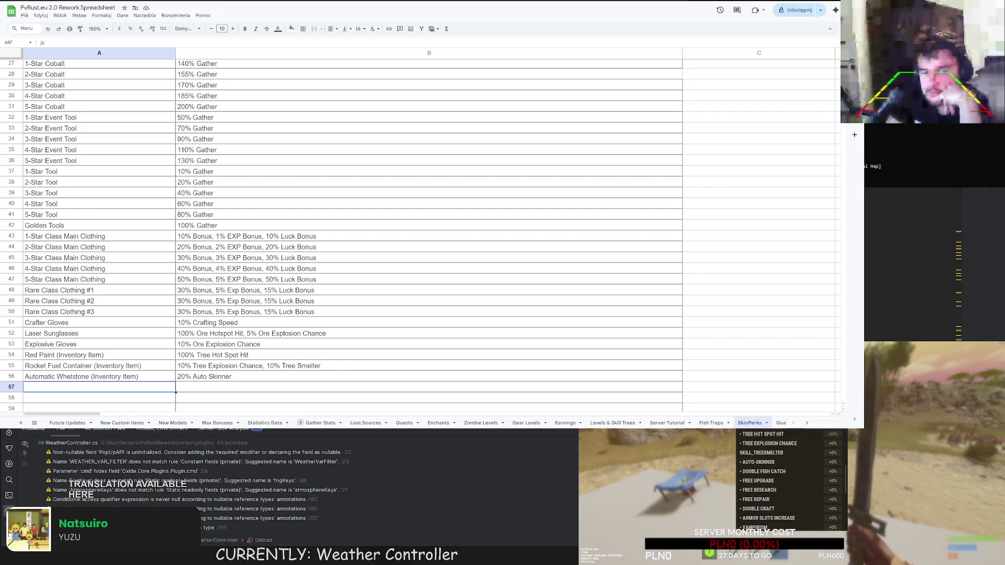
Enter 'Fishing Belt (Inventory Item)' in A57 and '5% Double Fish Catch' in B57.
{"action": "type", "text": "FIshing H"}
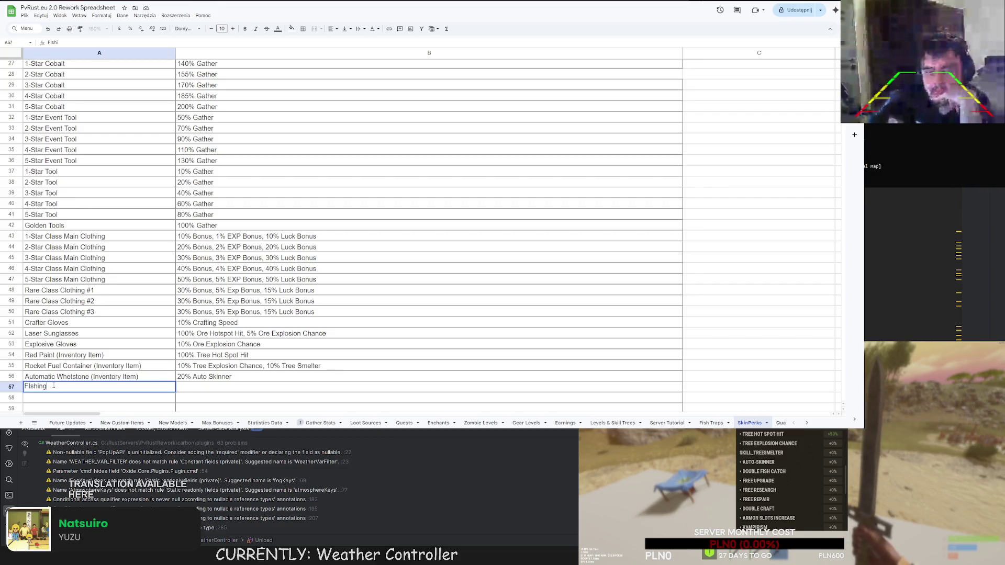
{"action": "key", "text": "BackSpace"}
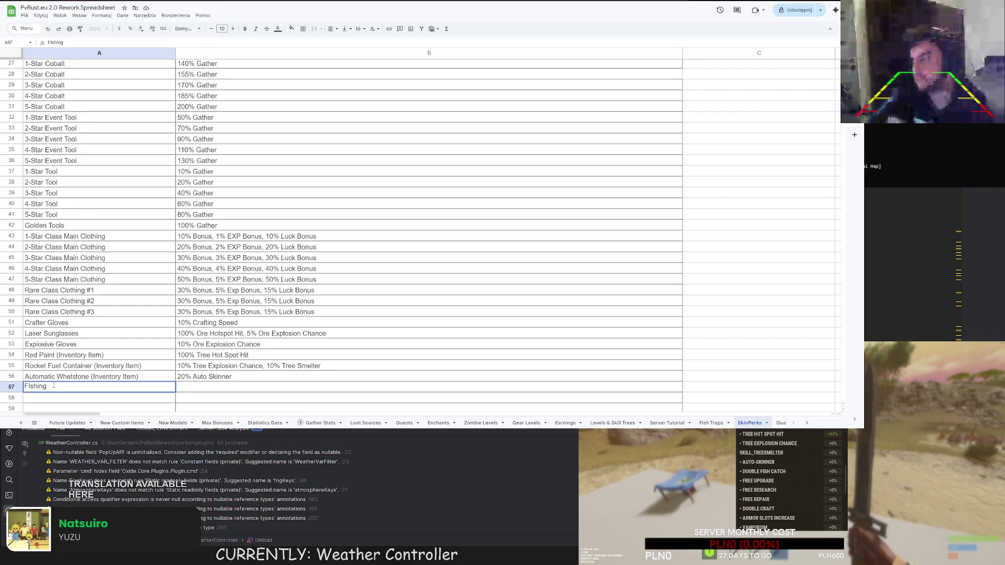
{"action": "key", "text": "BackSpace"}
{"action": "key", "text": "BackSpace"}
{"action": "key", "text": "BackSpace"}
{"action": "type", "text": "ishing Belt"}
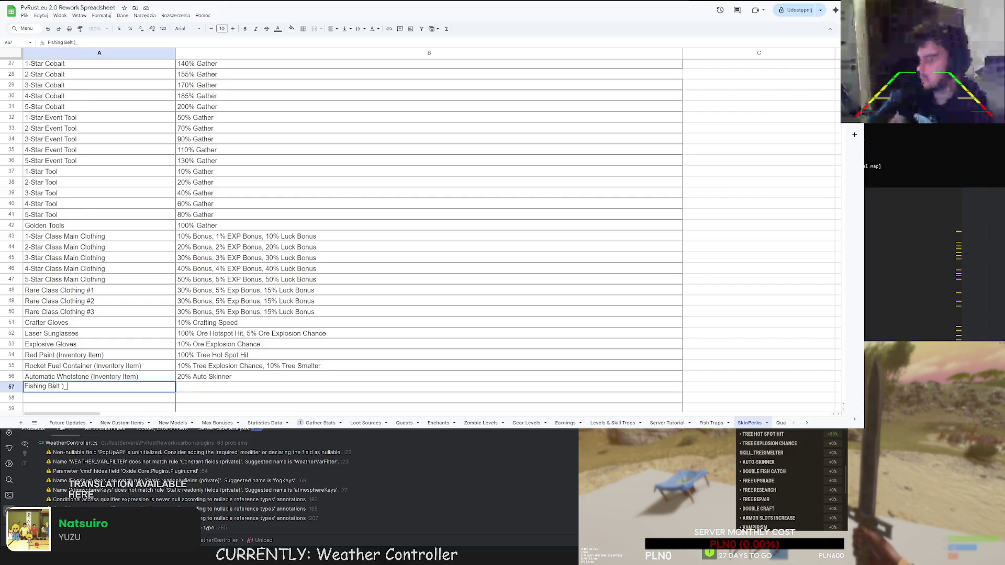
{"action": "type", "text": "(Inventory )"}
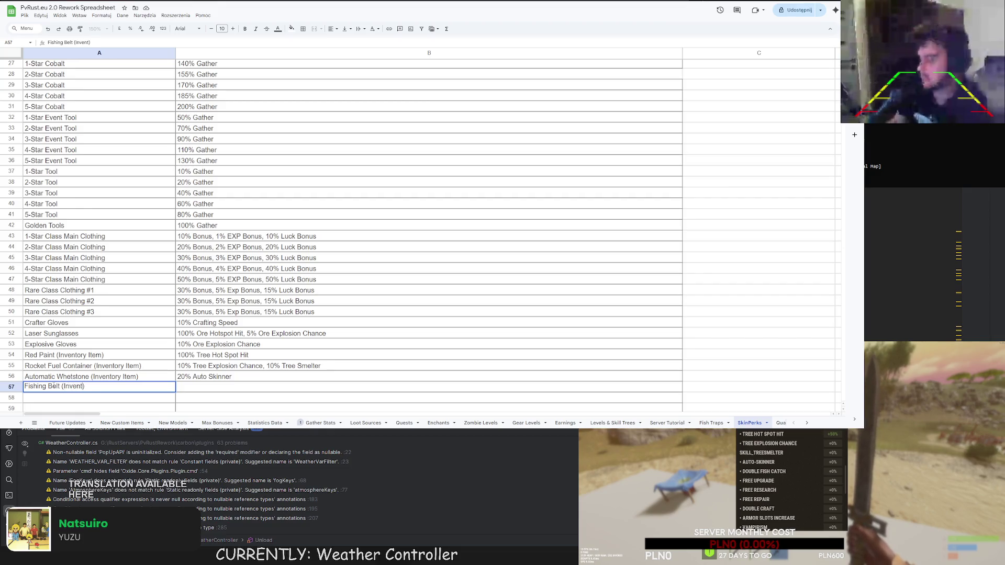
{"action": "type", "text": "Item"}
{"action": "key", "text": "Tab"}
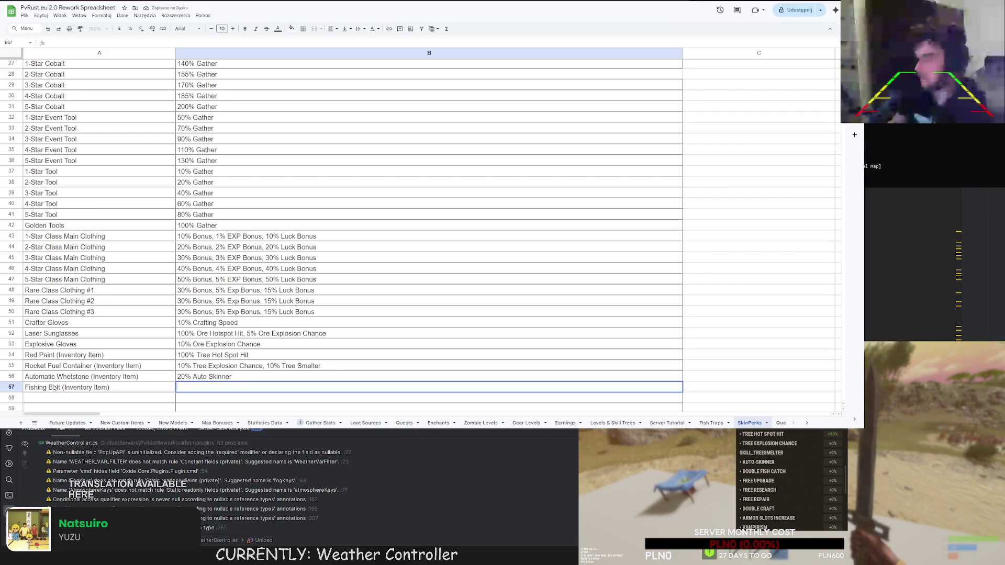
{"action": "type", "text": "5% Do"}
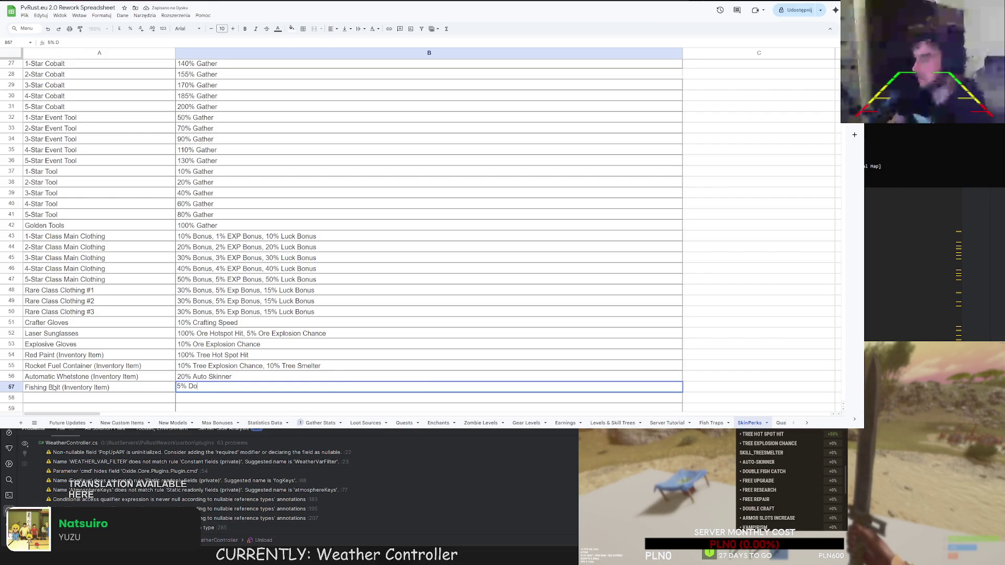
{"action": "type", "text": "uble Fish Catch"}
{"action": "key", "text": "Return"}
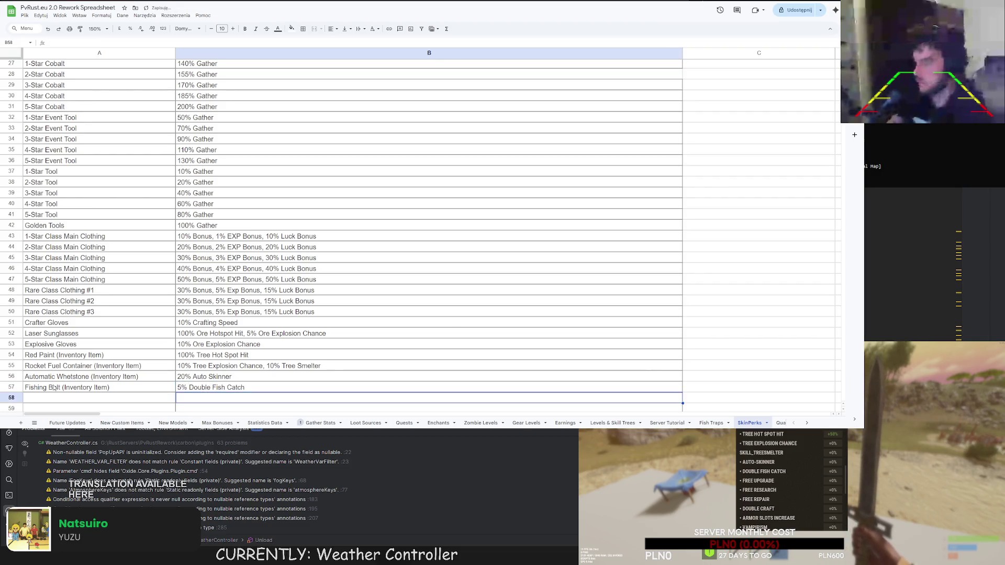
Scroll down and start editing cell A58 for the next item.
{"action": "scroll", "coordinate": [49, 314], "scroll_direction": "down", "scroll_amount": 5}
{"action": "left_click", "coordinate": [48, 300]}
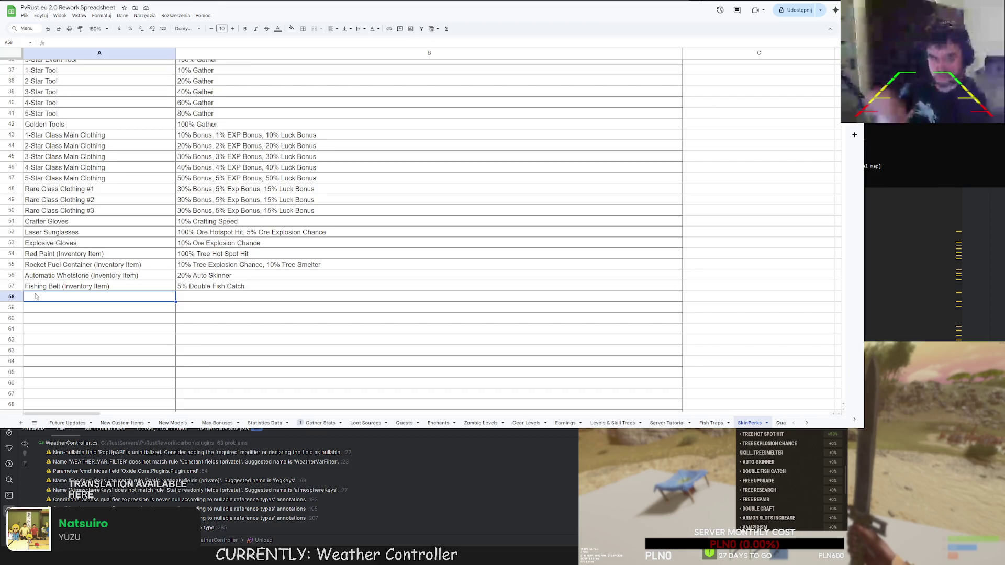
{"action": "key", "text": "Return"}
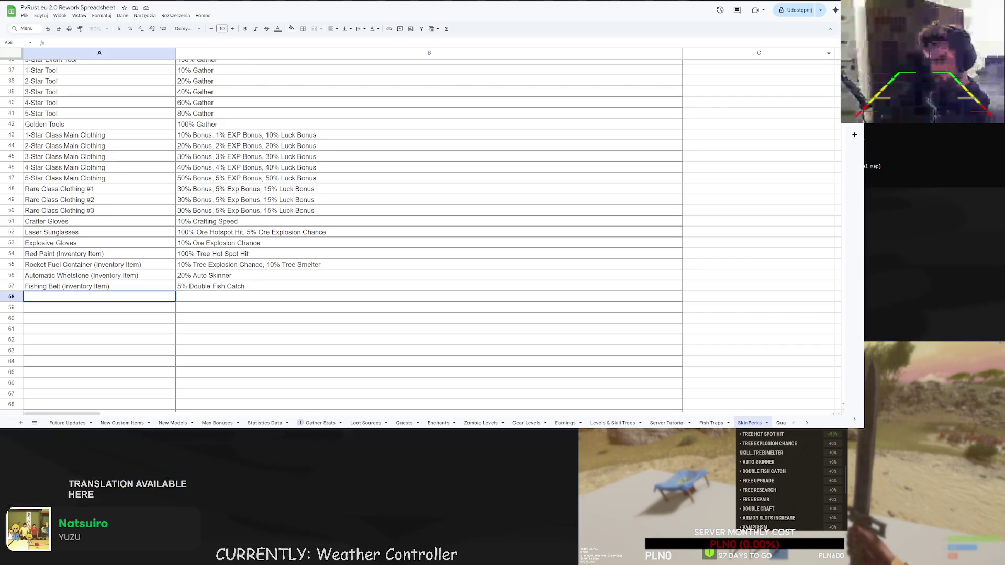
Enter 'Birthday Hammer' in A58 with the perk '15% Free Upgrade' in B58.
{"action": "type", "text": "Birthyd"}
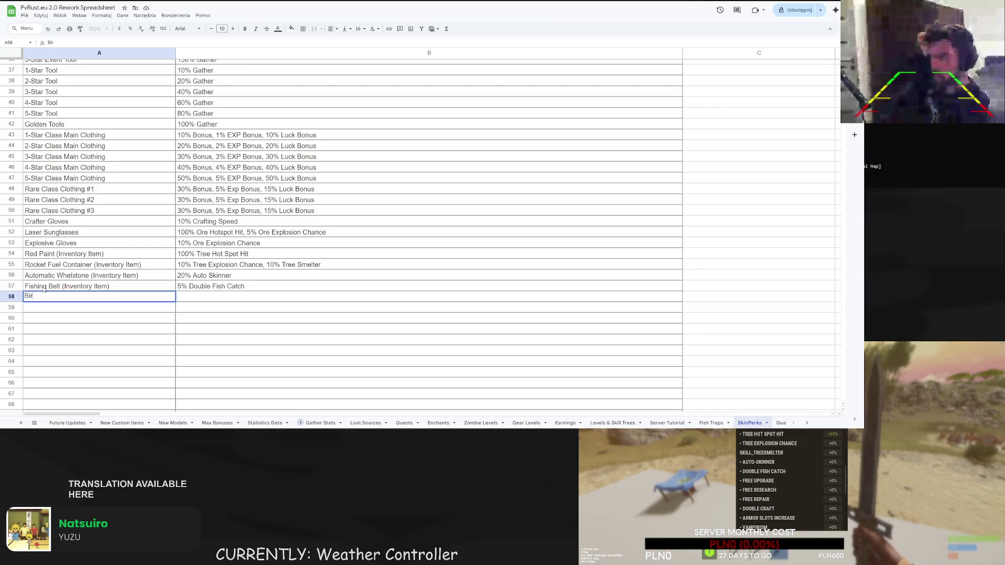
{"action": "key", "text": "BackSpace"}
{"action": "key", "text": "BackSpace"}
{"action": "type", "text": "day Hammer"}
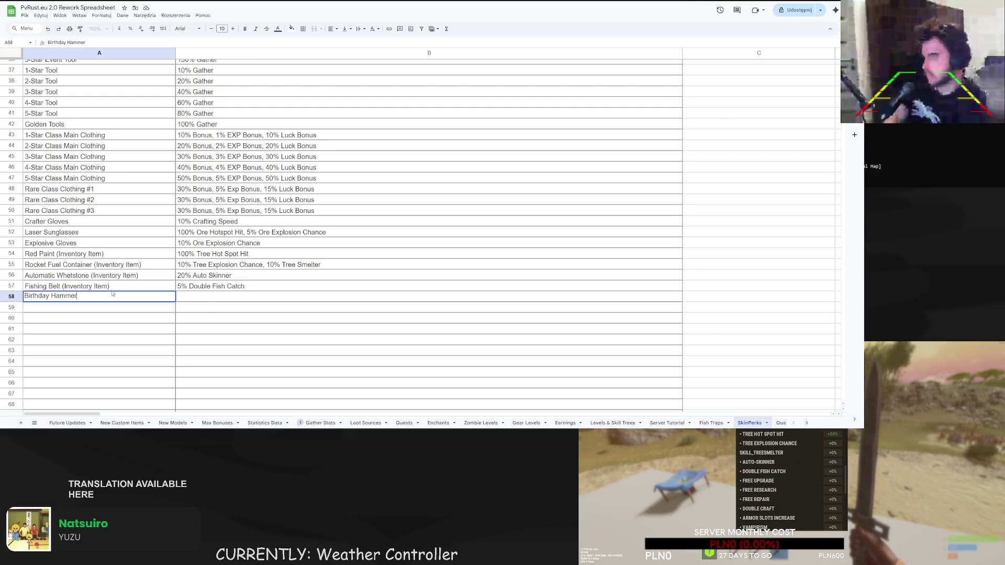
{"action": "left_click", "coordinate": [202, 298]}
{"action": "type", "text": "25%"}
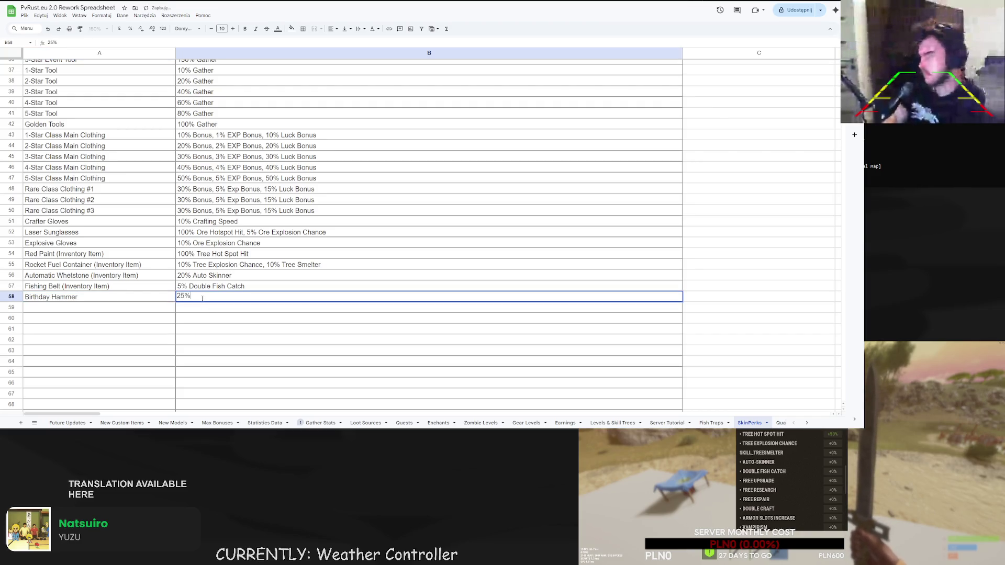
{"action": "key", "text": "BackSpace"}
{"action": "key", "text": "BackSpace"}
{"action": "type", "text": "5"}
{"action": "key", "text": "BackSpace"}
{"action": "key", "text": "BackSpace"}
{"action": "type", "text": "10%"}
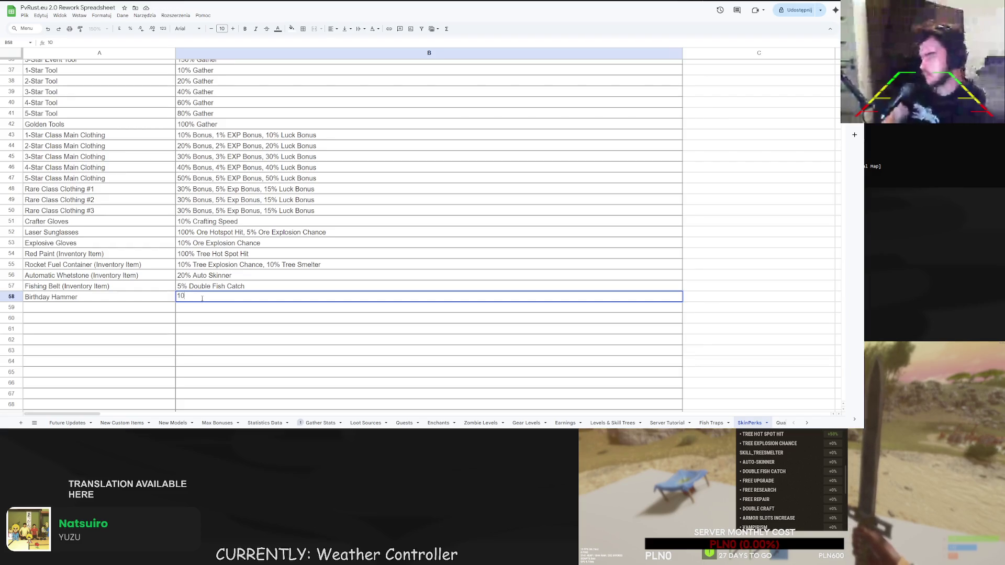
{"action": "key", "text": "BackSpace"}
{"action": "key", "text": "BackSpace"}
{"action": "key", "text": "BackSpace"}
{"action": "type", "text": "15% Free Upgrade"}
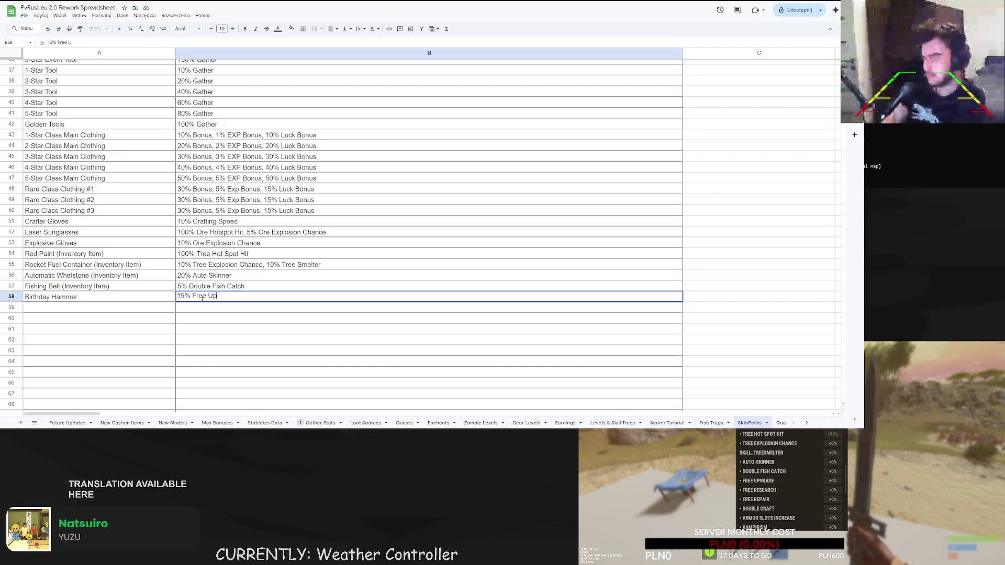
{"action": "key", "text": "Return"}
Append ' (EVENT ITEM)' to the Birthday Hammer name in A58.
{"action": "double_click", "coordinate": [117, 297]}
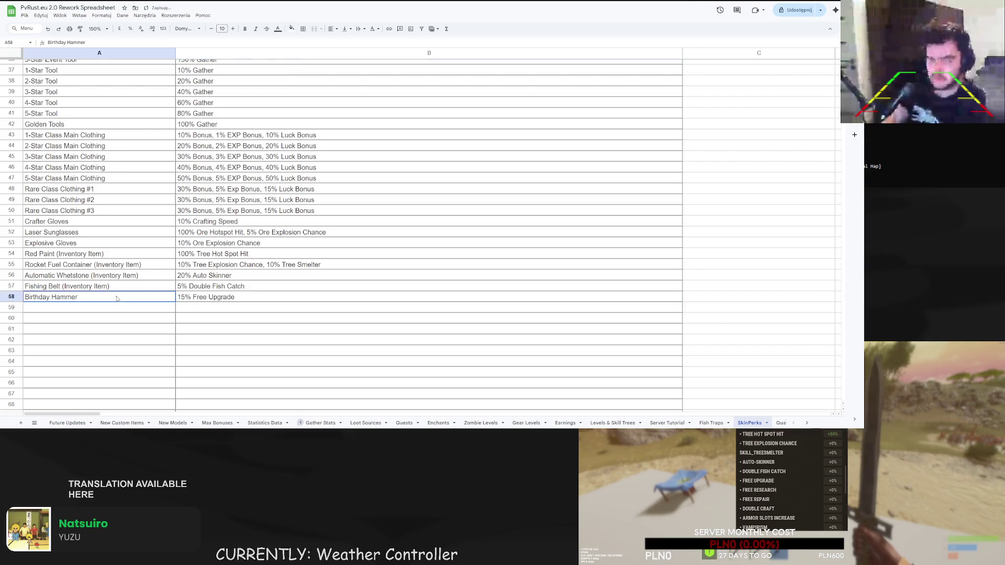
{"action": "type", "text": "()EVENT ITEM"}
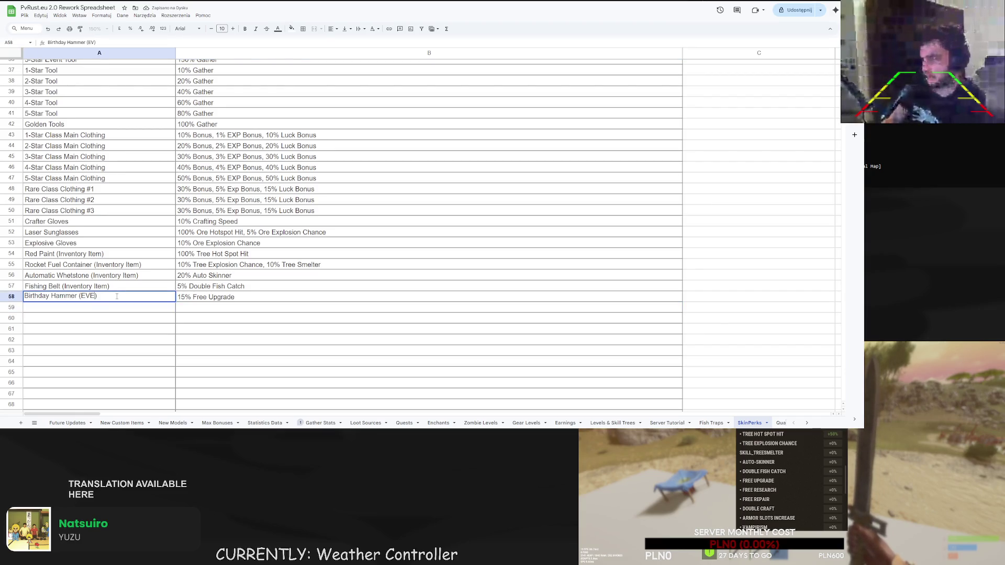
{"action": "key", "text": "Return"}
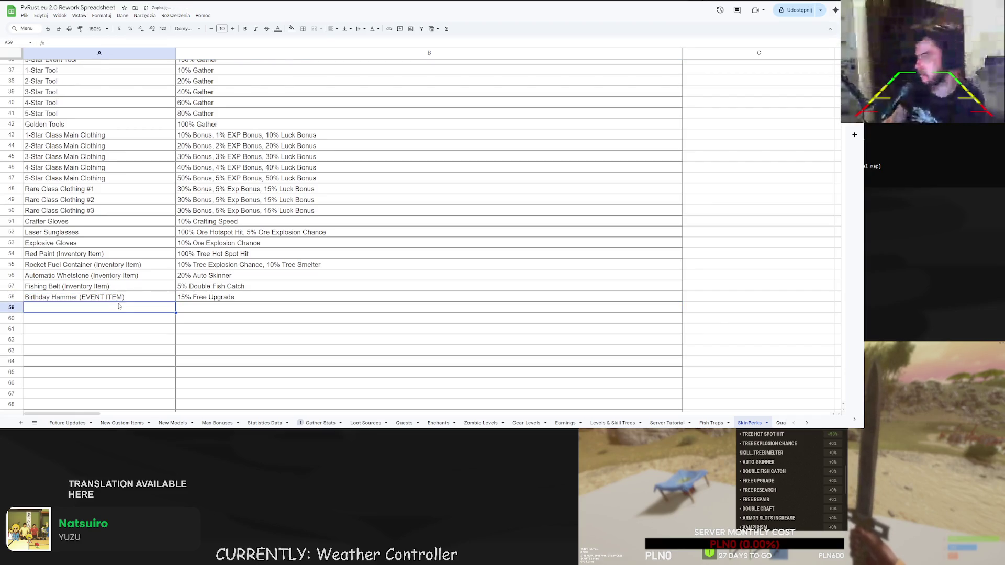
{"action": "double_click", "coordinate": [115, 307]}
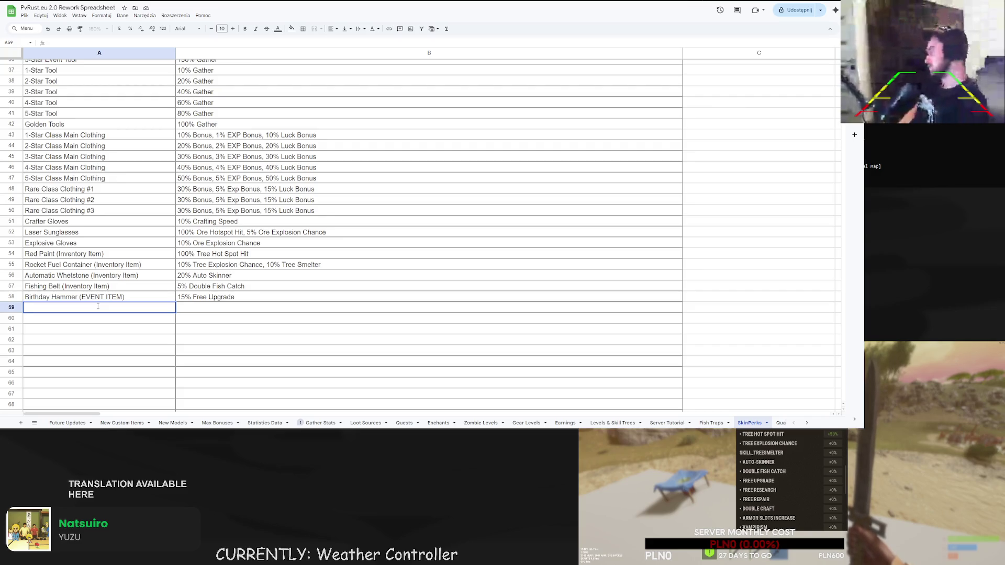
Enter 'Builder Hat' in A59 and '25% Free Upgrade' in B59.
{"action": "type", "text": "Builder"}
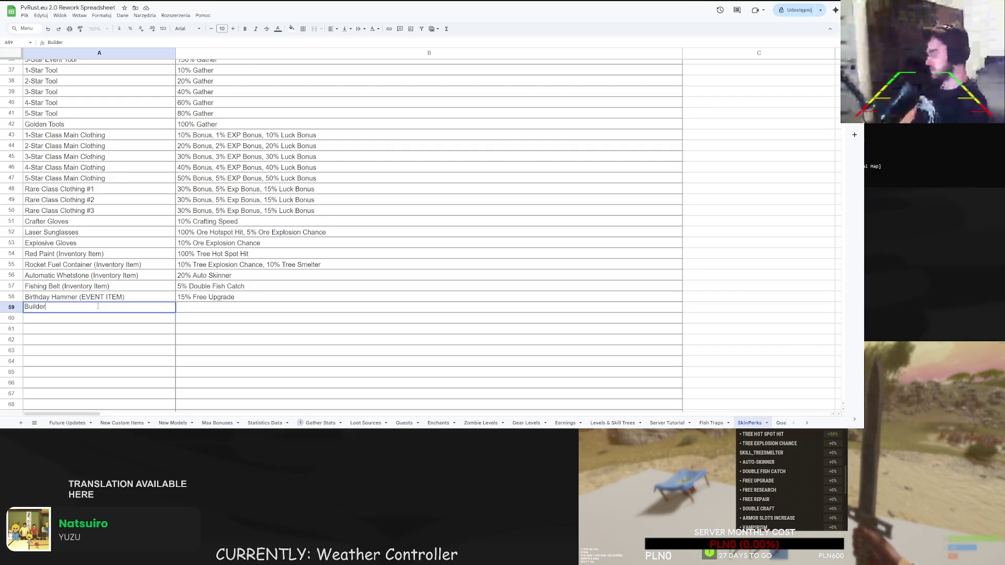
{"action": "type", "text": " Hat"}
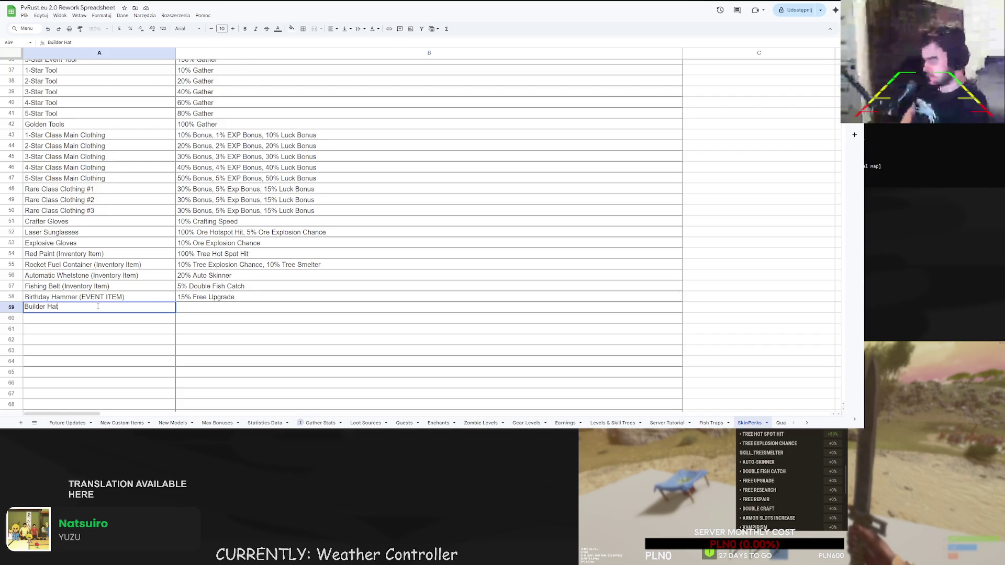
{"action": "key", "text": "Tab"}
{"action": "type", "text": "25% F"}
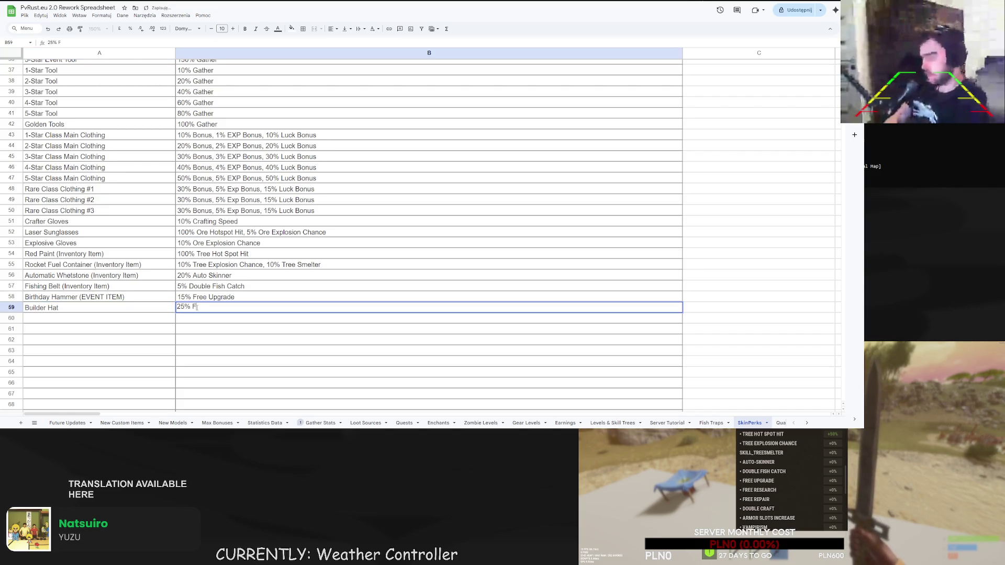
{"action": "type", "text": "ree Upgrade"}
{"action": "key", "text": "Return"}
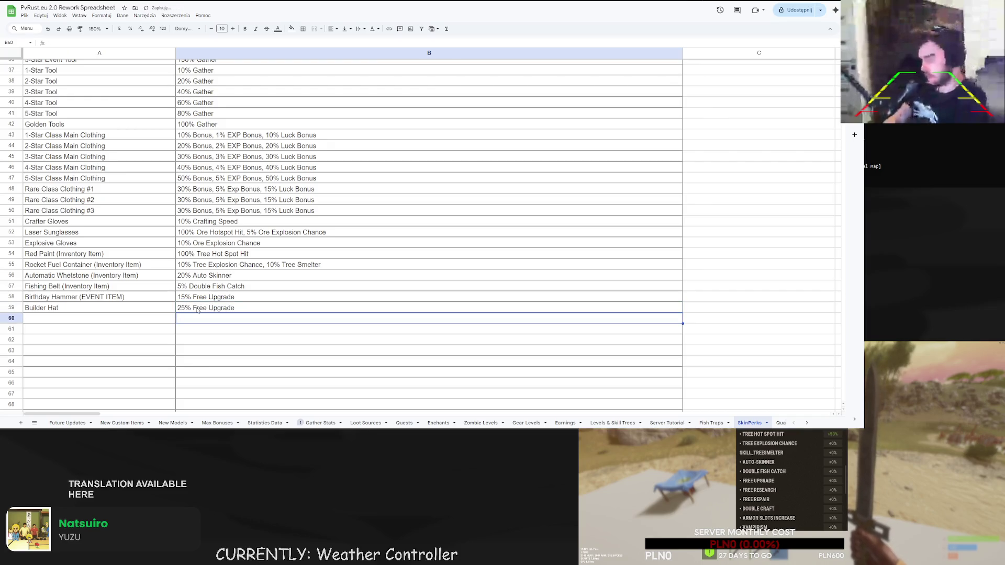
{"action": "left_click", "coordinate": [126, 316]}
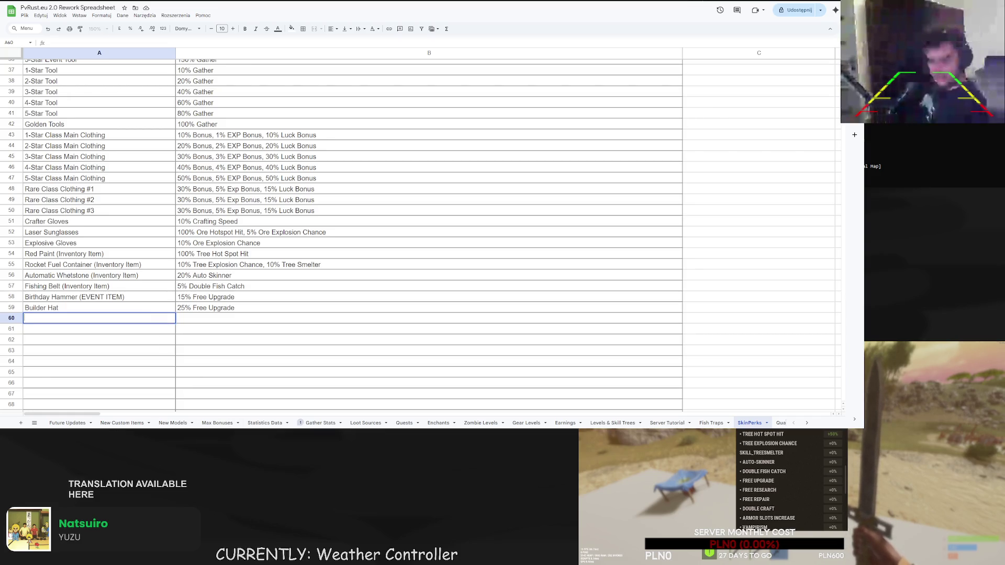
{"action": "left_click", "coordinate": [55, 317]}
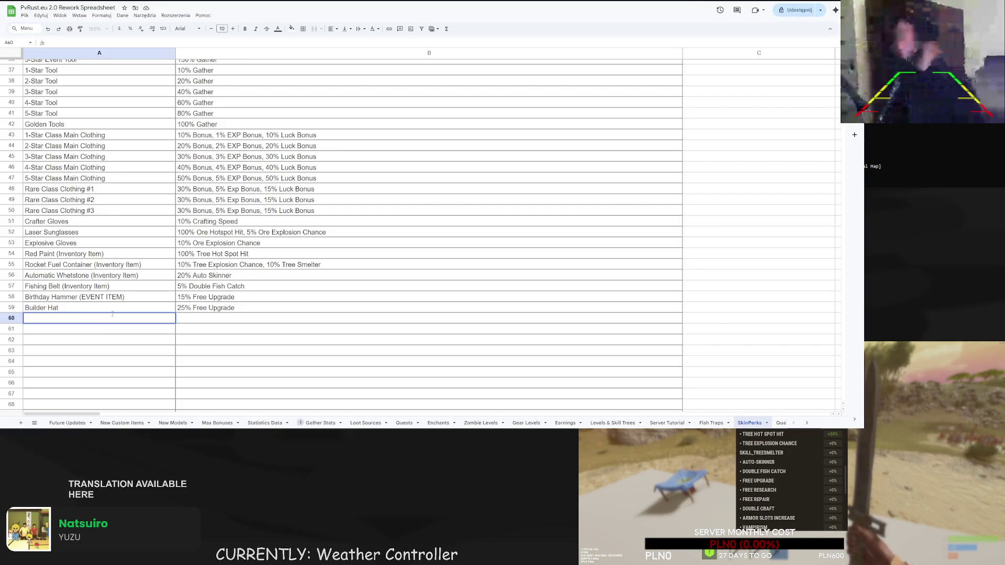
Append '50% Free Repair' to the Birthday Hammer and Builder Hat descriptions in B58 and B59.
{"action": "left_click", "coordinate": [246, 297]}
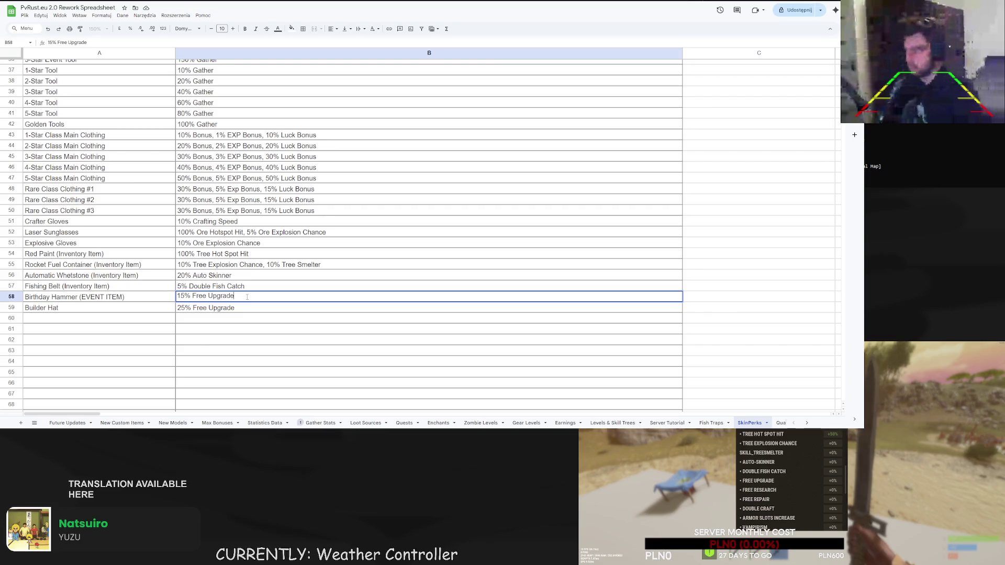
{"action": "type", "text": ", 50% Fre"}
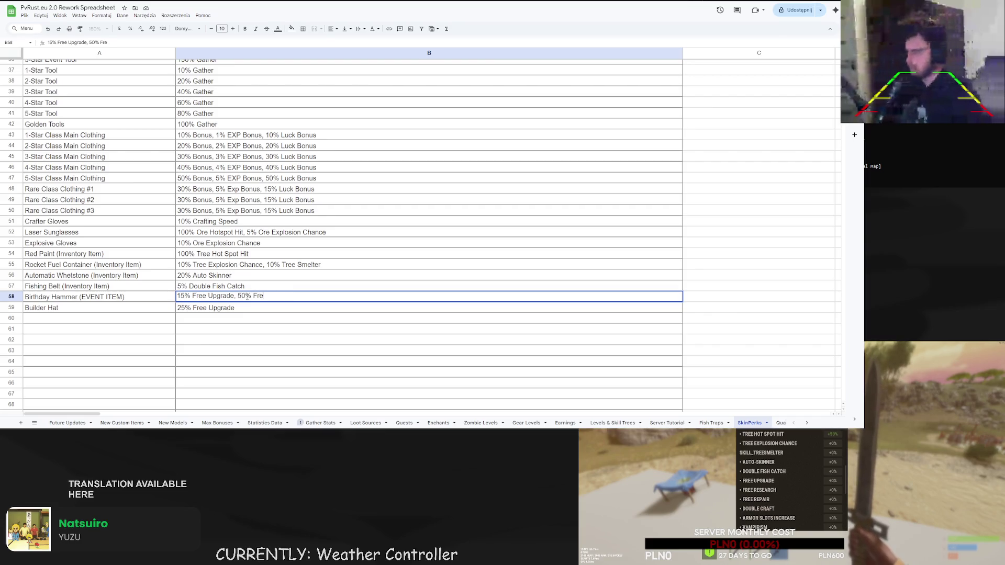
{"action": "type", "text": "e Repair"}
{"action": "key", "text": "Return"}
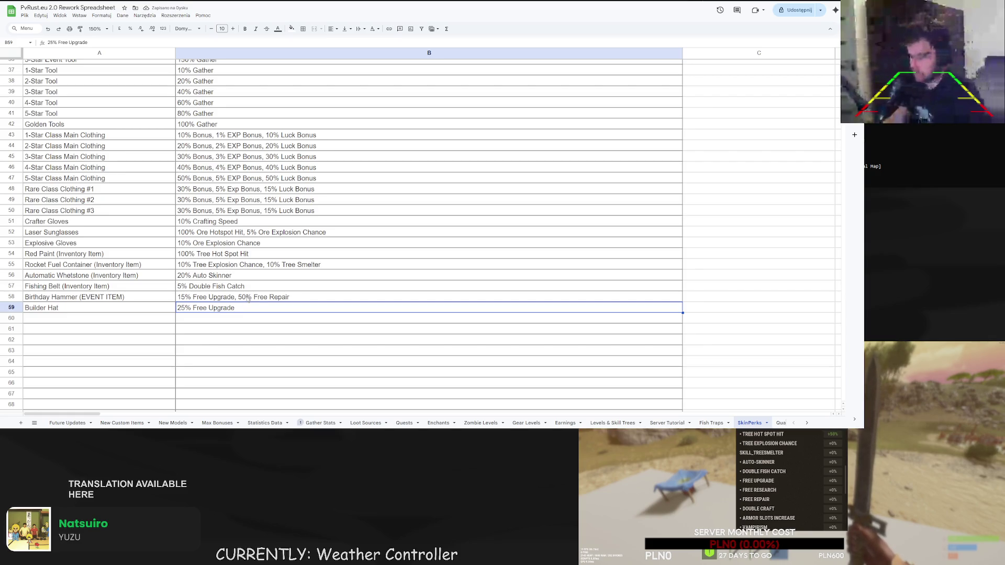
{"action": "double_click", "coordinate": [272, 307]}
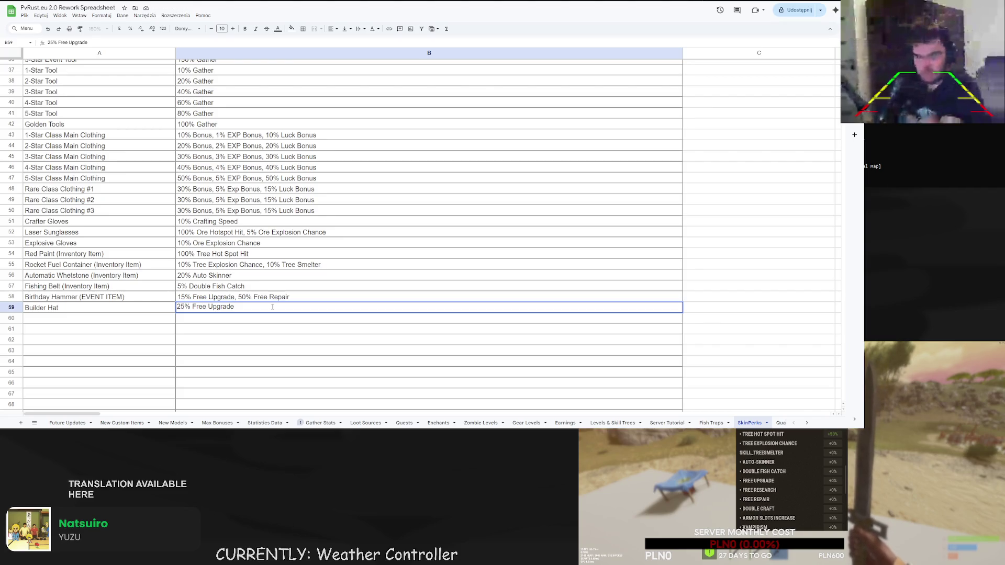
{"action": "type", "text": ",50% Free Repair"}
{"action": "key", "text": "Return"}
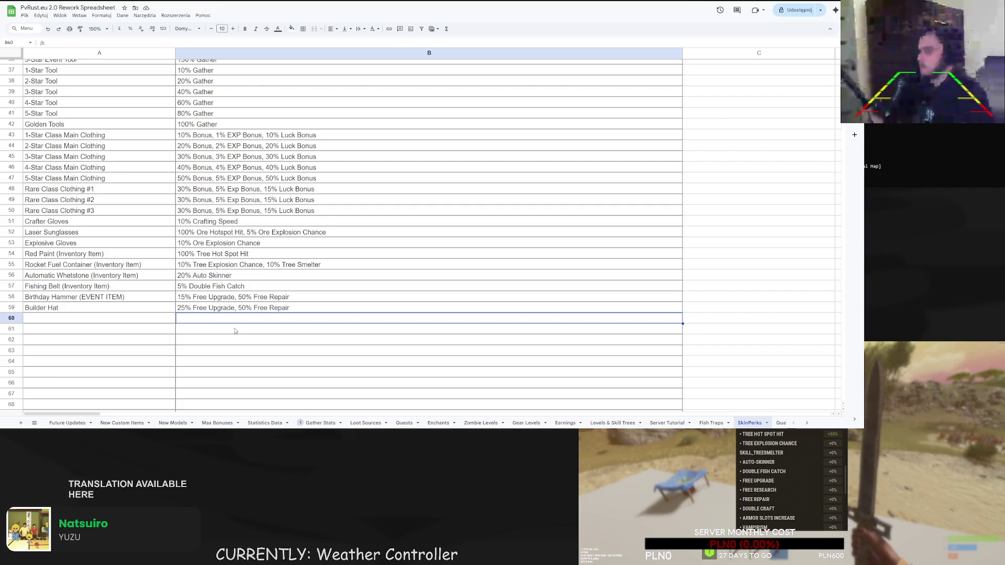
{"action": "left_click", "coordinate": [123, 318]}
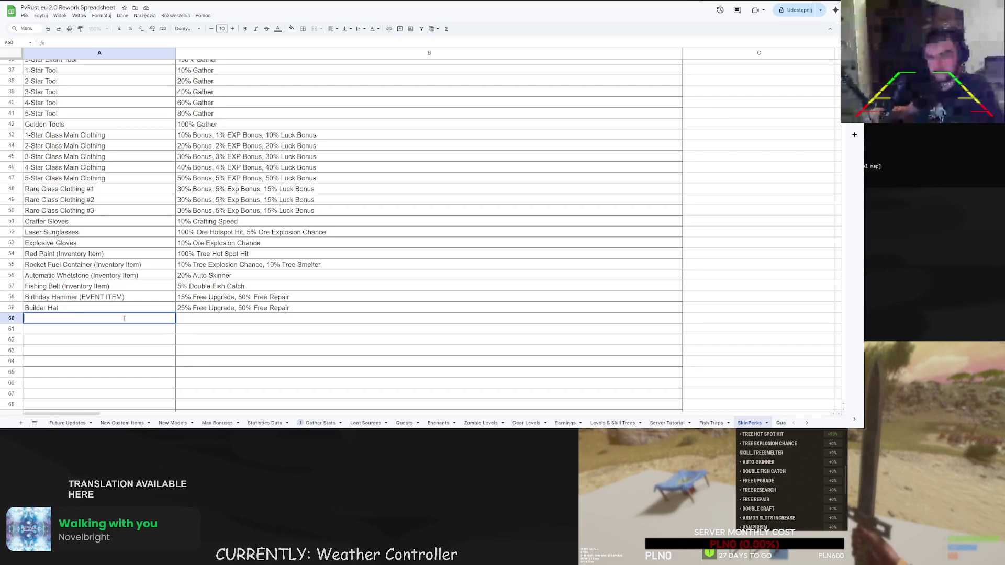
{"action": "double_click", "coordinate": [43, 317]}
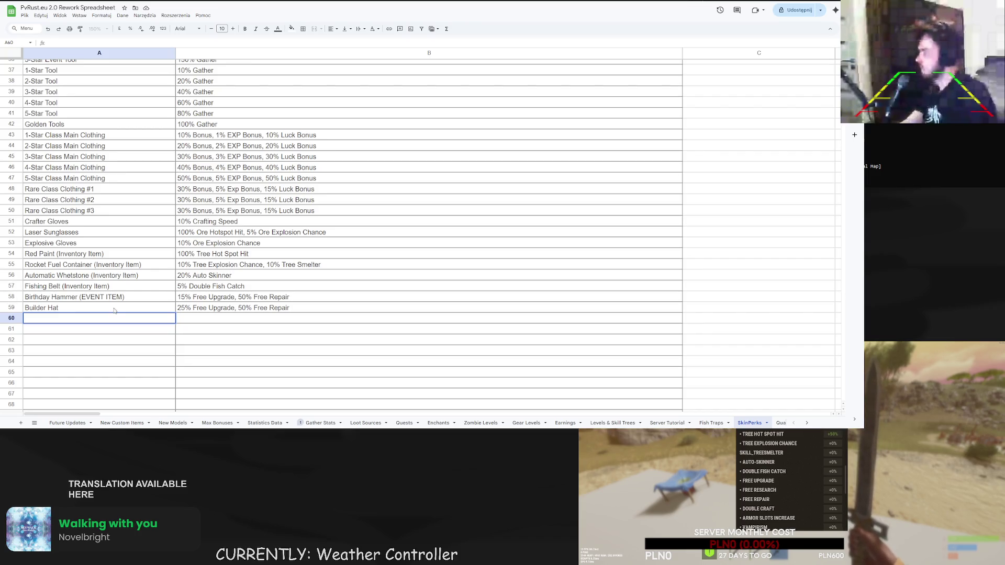
Enter 'Inventor Hat' in A60 with '10% Free Research' in B60.
{"action": "type", "text": "Inventor Hat"}
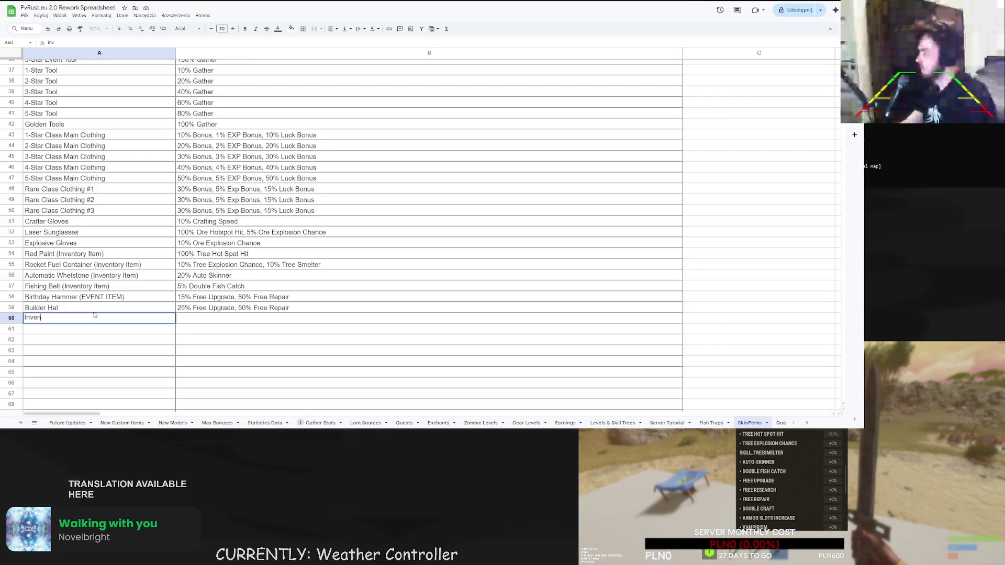
{"action": "key", "text": "Return"}
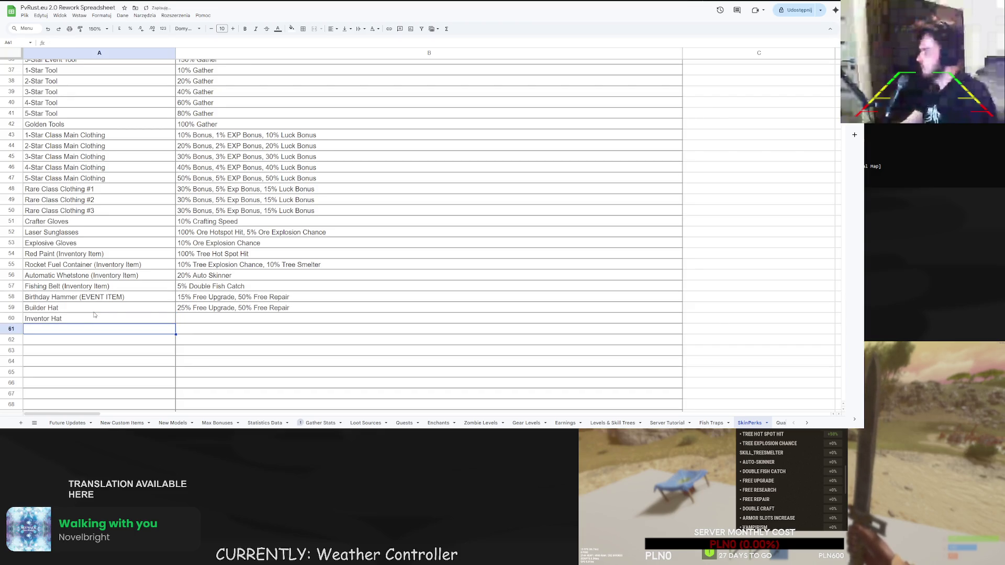
{"action": "left_click", "coordinate": [207, 320]}
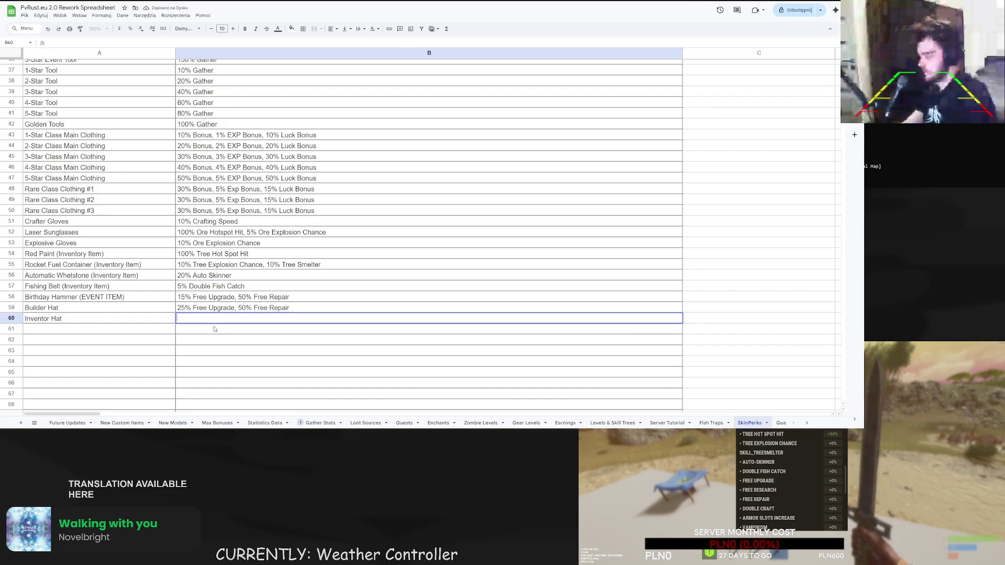
{"action": "type", "text": "1"}
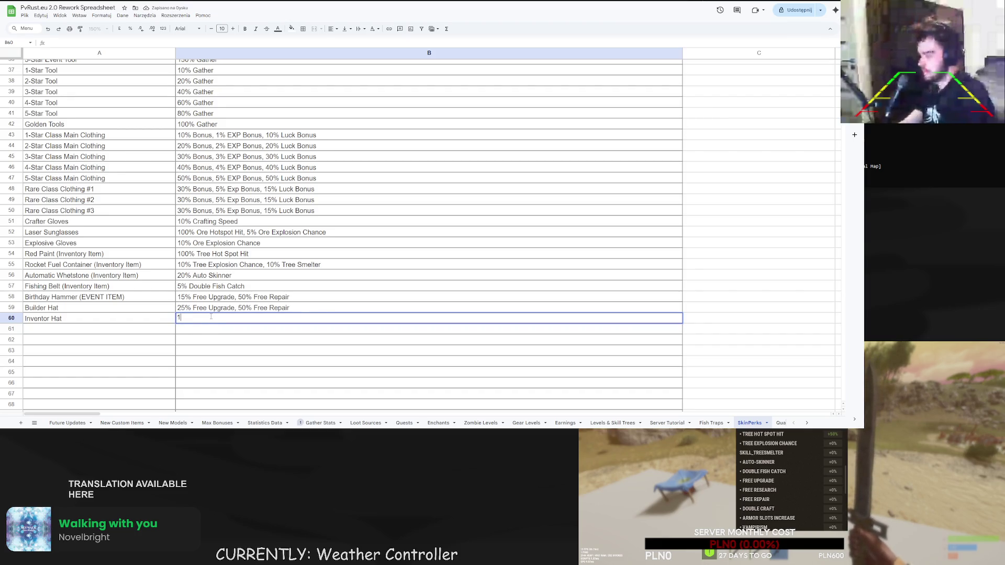
{"action": "type", "text": "0% Free Res"}
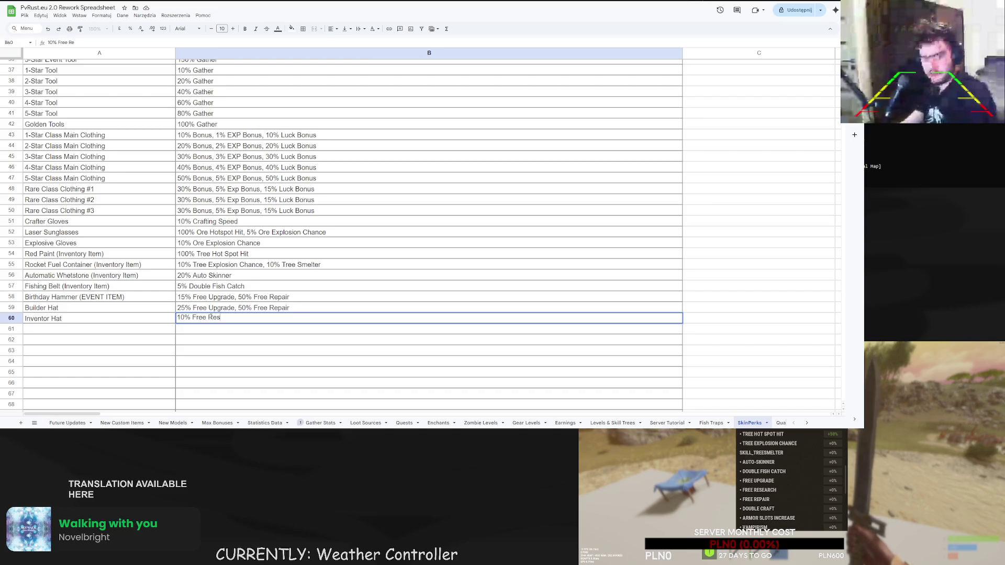
{"action": "type", "text": "earch"}
{"action": "key", "text": "Return"}
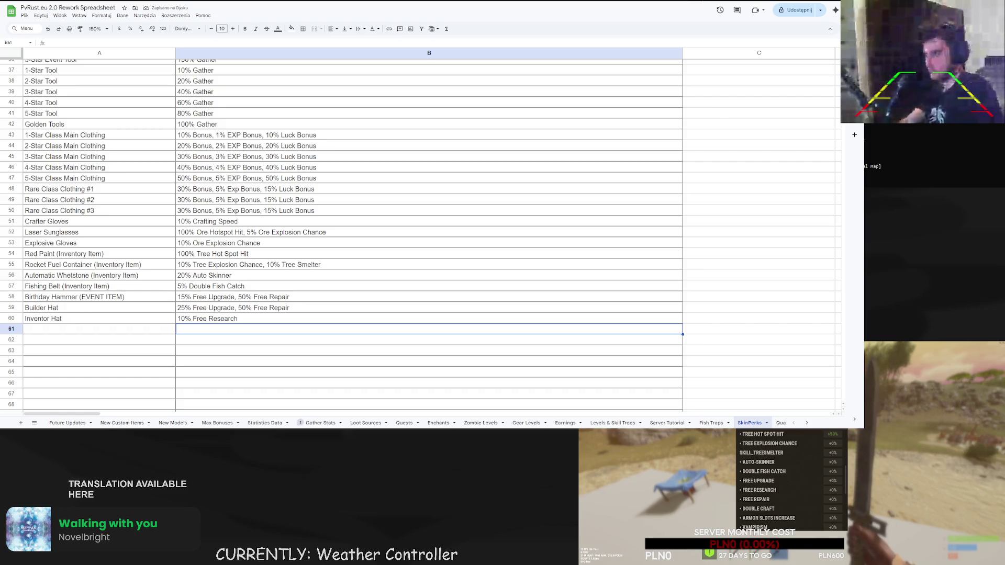
{"action": "scroll", "coordinate": [752, 506], "scroll_direction": "down", "scroll_amount": 1}
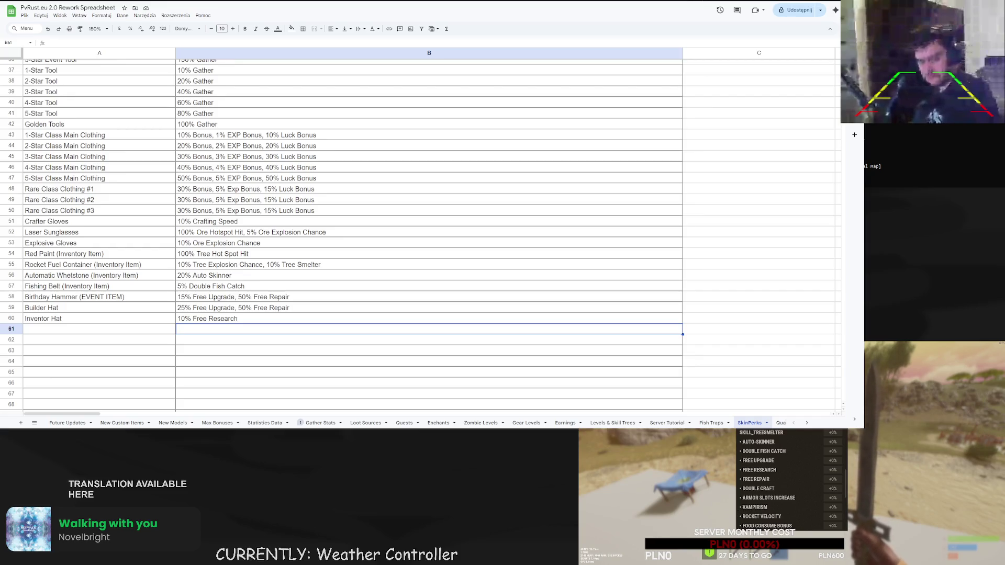
Enter 'Garlic Necklace' in A61 with '1% Vampirism' in B61.
{"action": "left_click", "coordinate": [84, 329]}
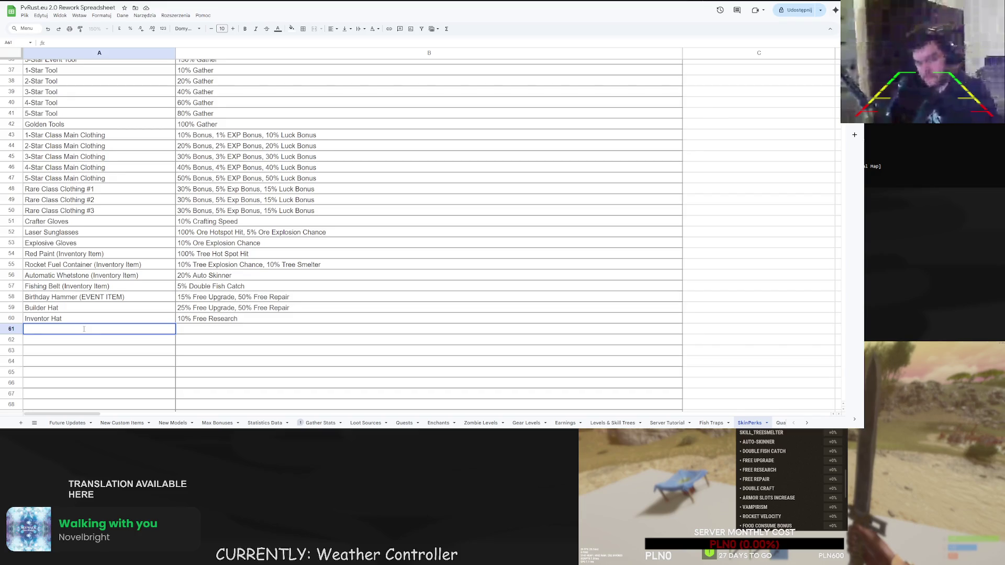
{"action": "type", "text": "Garlic Neckl"}
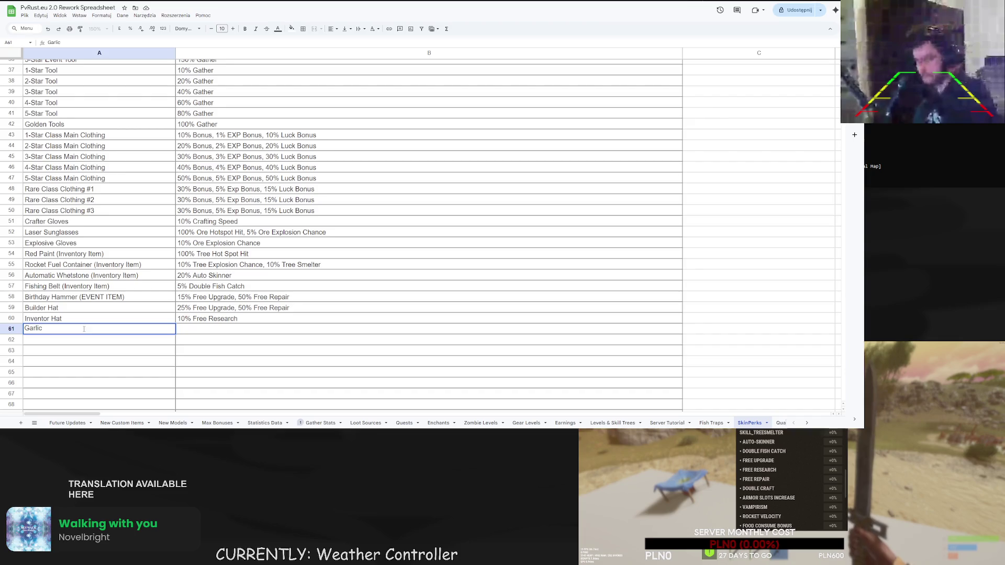
{"action": "type", "text": "ace"}
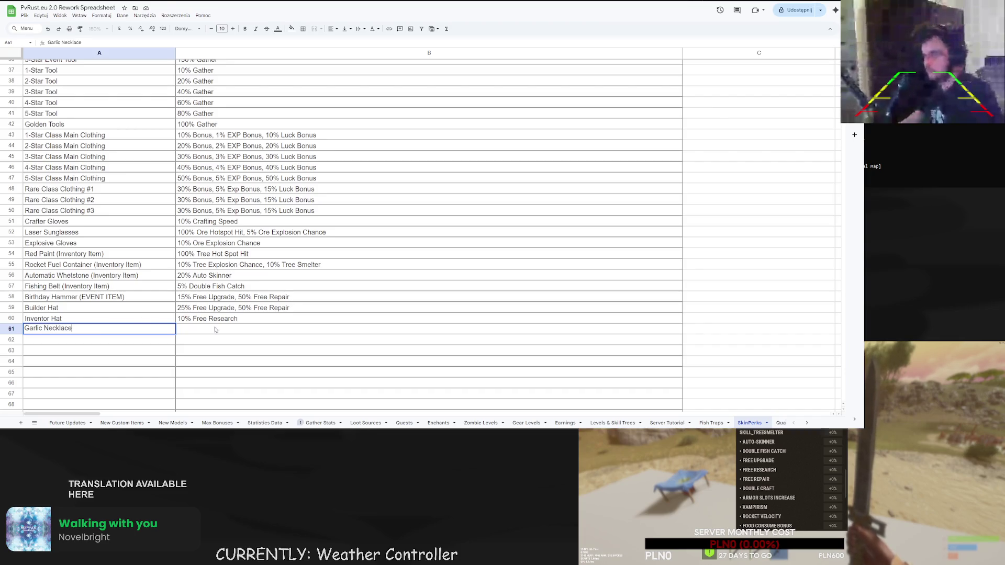
{"action": "key", "text": "Tab"}
{"action": "type", "text": "1% Vampirism"}
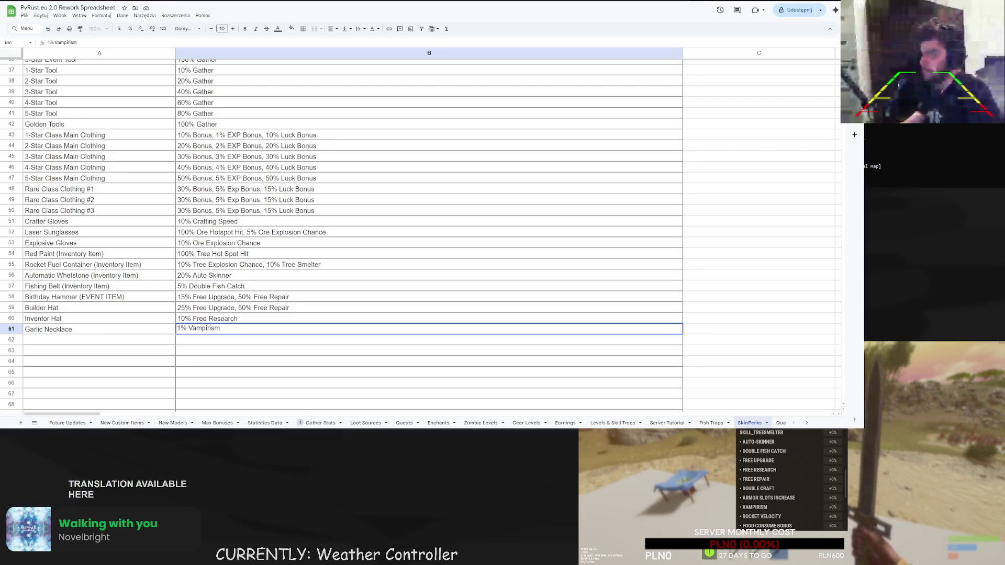
{"action": "key", "text": "shift+Tab"}
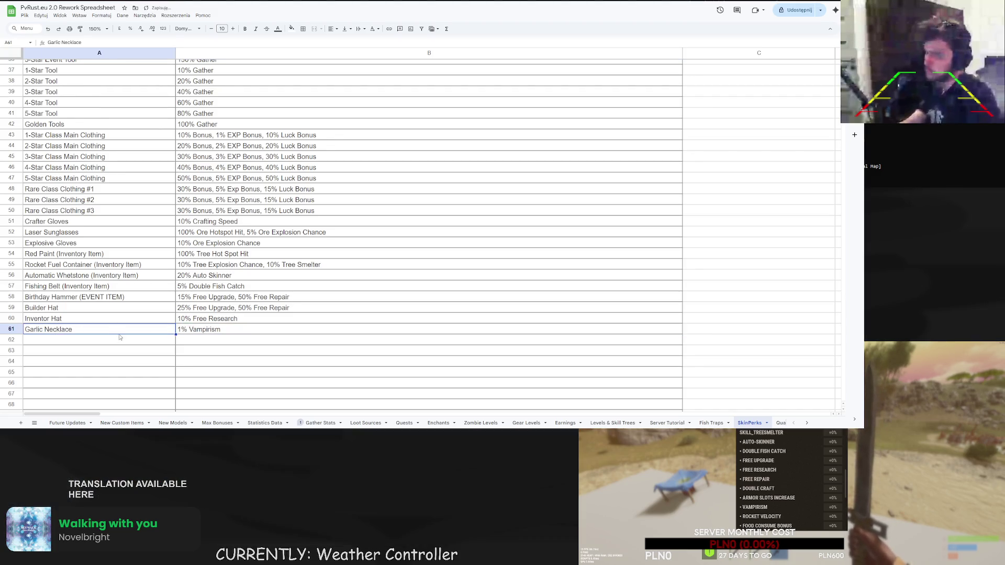